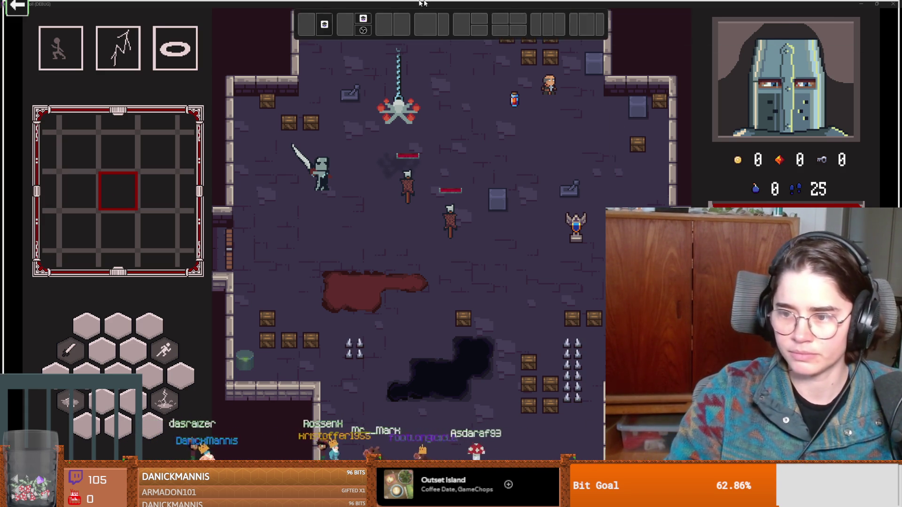
Switch from the dungeon game to the Firefox window playing the wax-seal tips video.
key("alt+Tab")
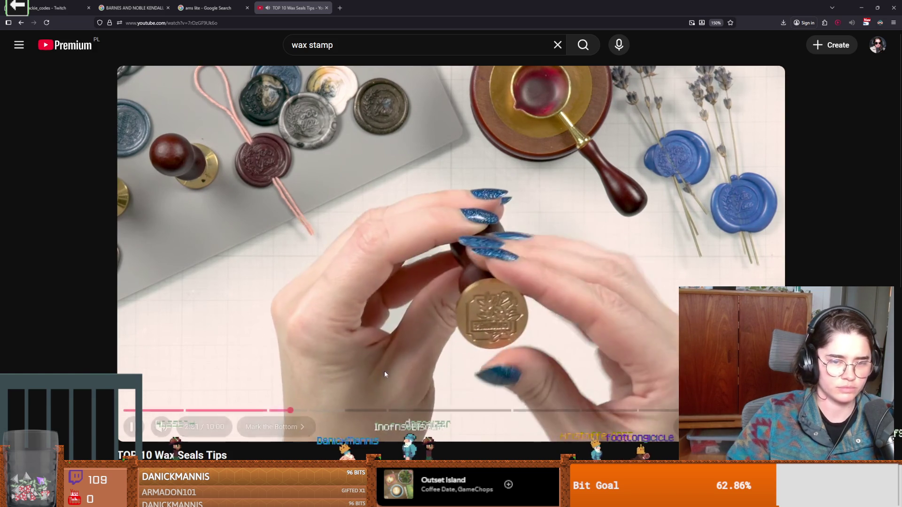
Bring Firefox forward and scrub the TOP 10 Wax Seals Tips video back to about 1:19.
key("super+Tab")
left_click(368, 140)
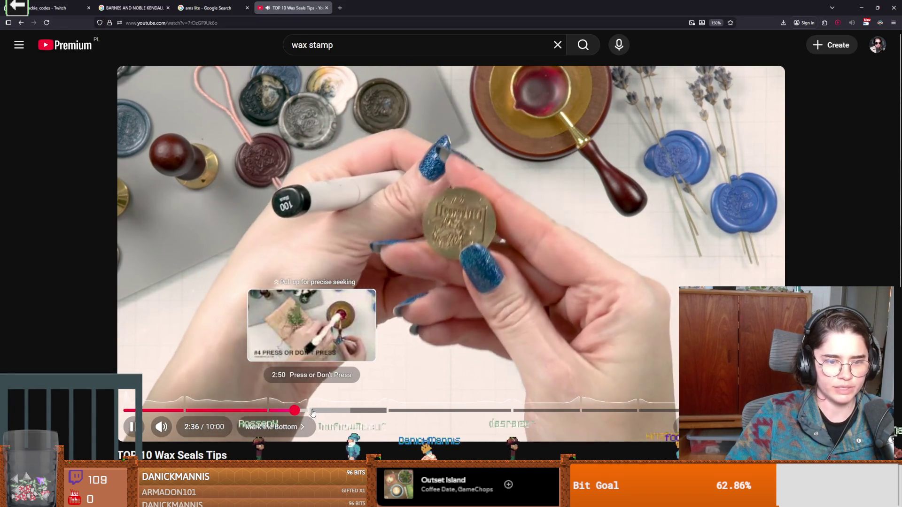
left_click(310, 411)
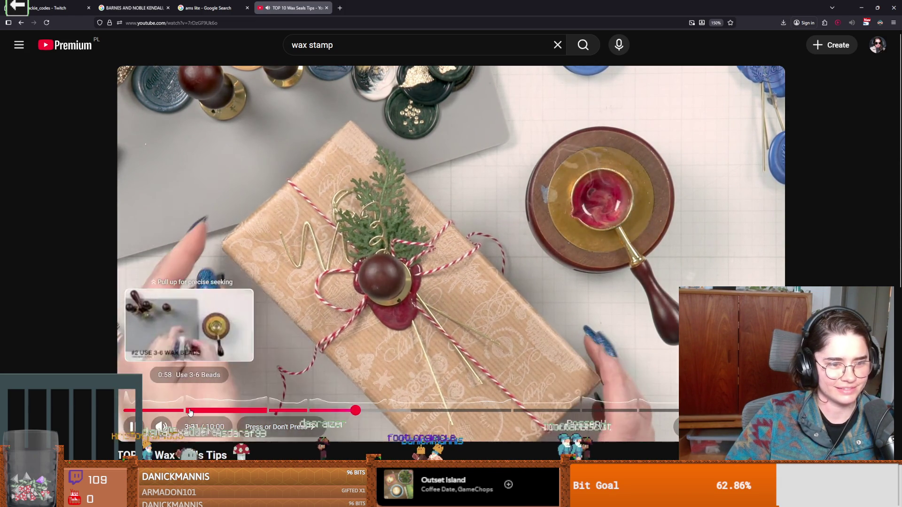
left_click(190, 411)
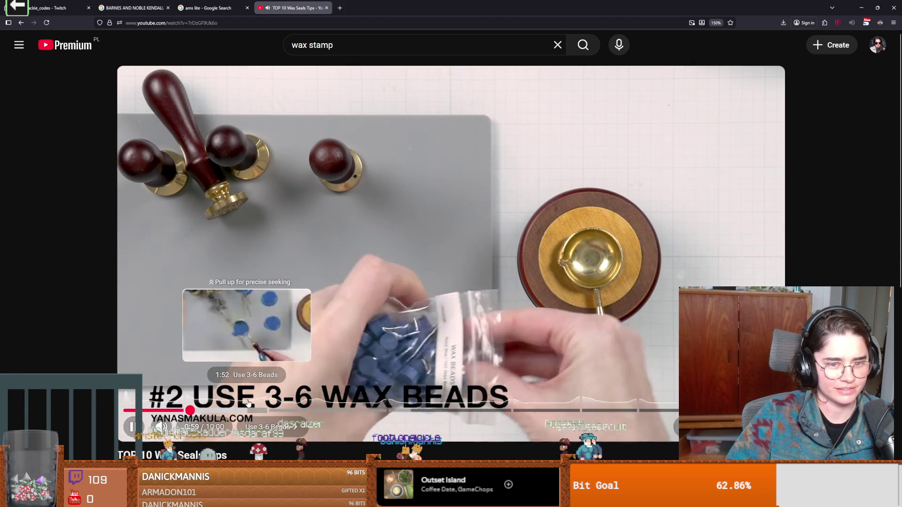
left_click(228, 410)
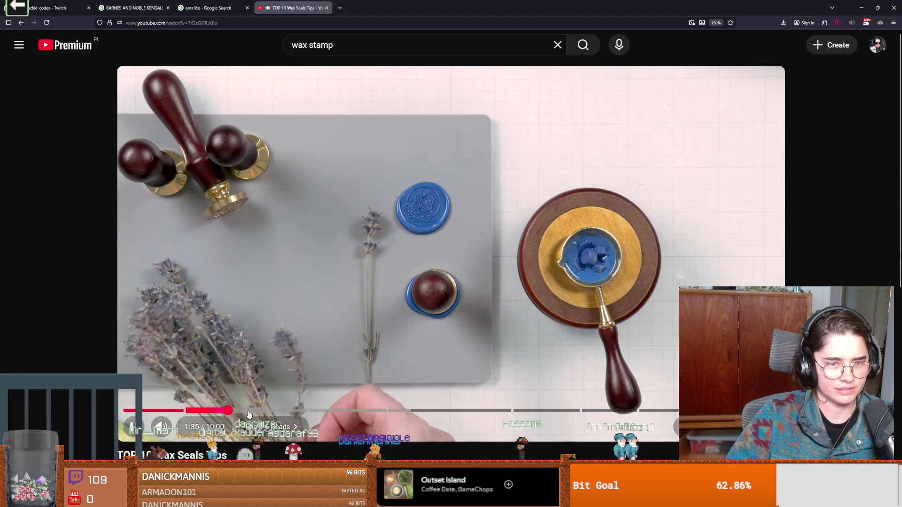
left_click(211, 410)
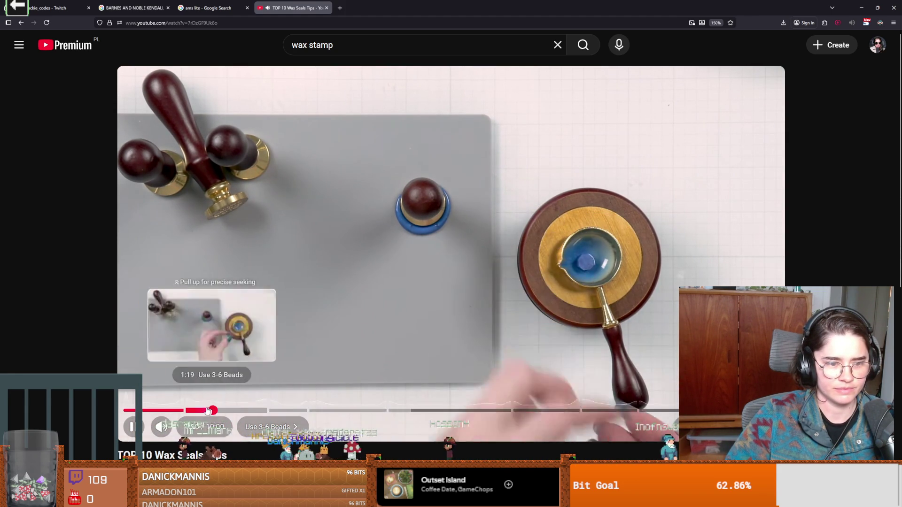
left_click(203, 411)
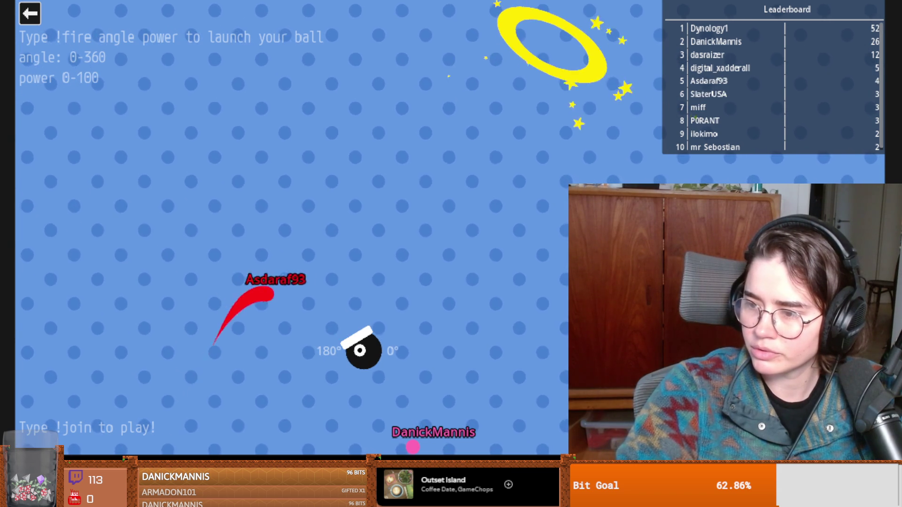
Exit the Cannon game and launch Lemmings from the game-select menu.
left_click(35, 14)
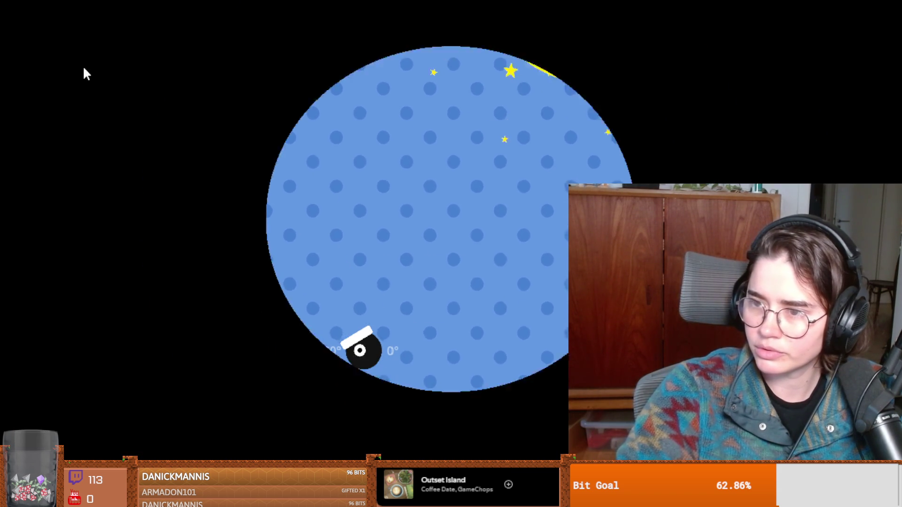
left_click(246, 216)
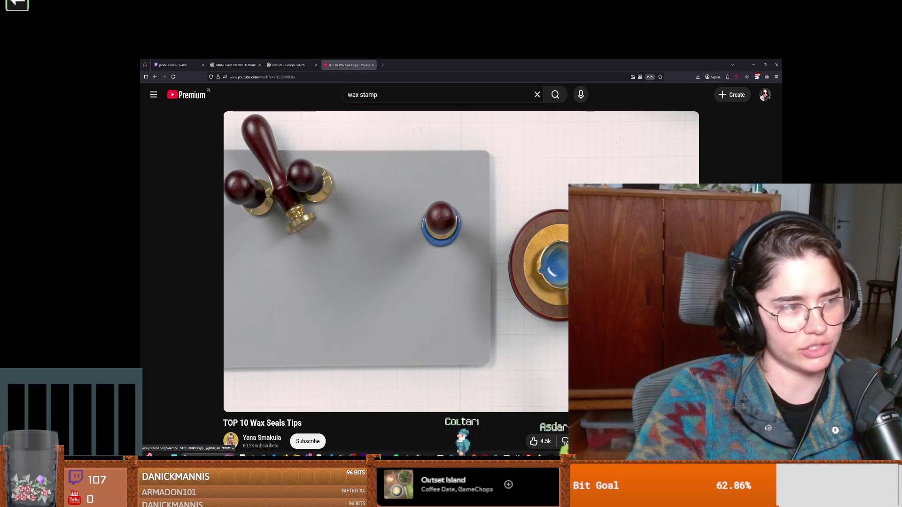
key("alt+Tab")
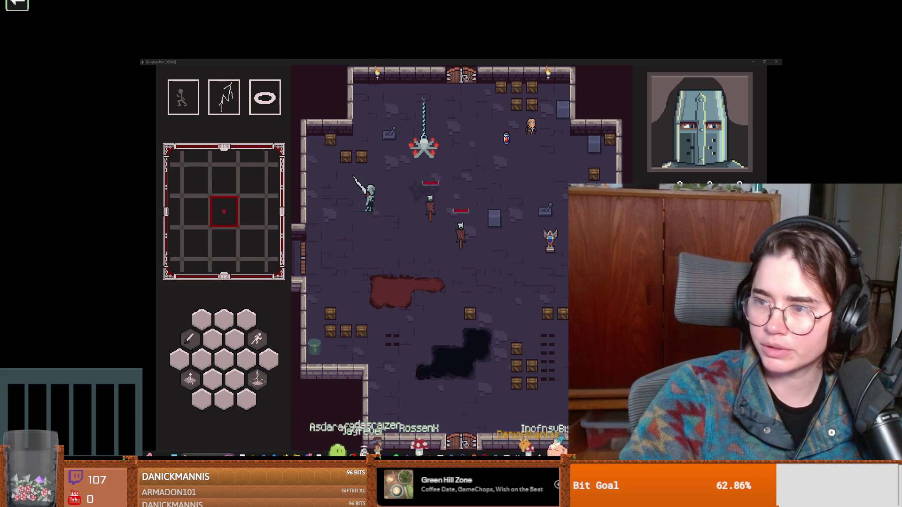
Switch to the page showing 'The Ultimate Wax Seal Maker' model.
key("alt+Tab")
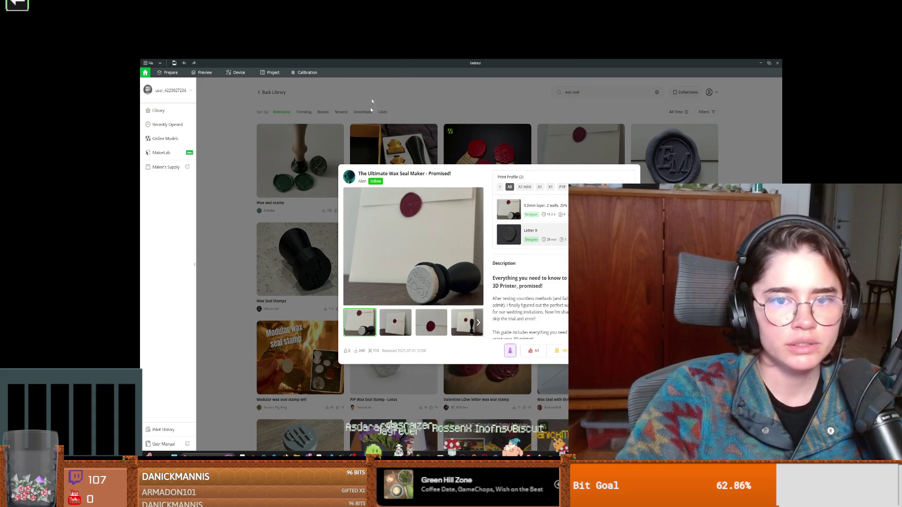
mouse_move(518, 223)
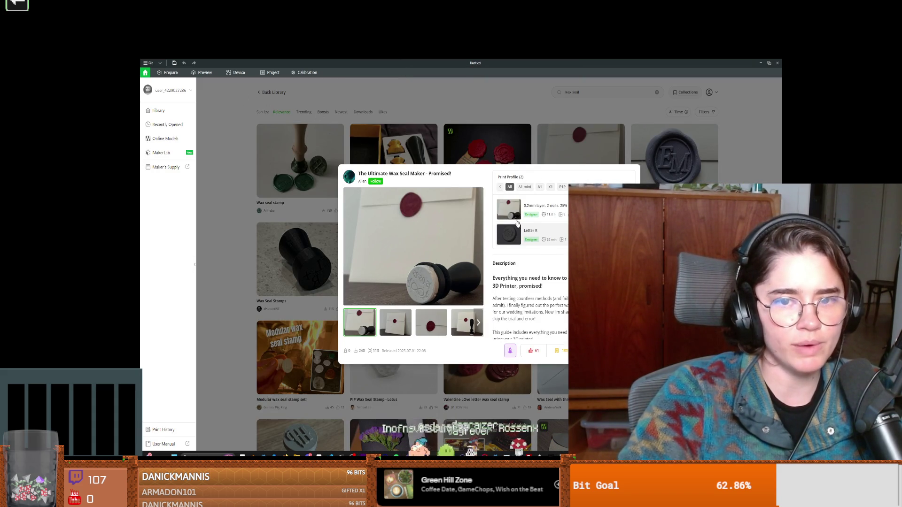
mouse_move(555, 240)
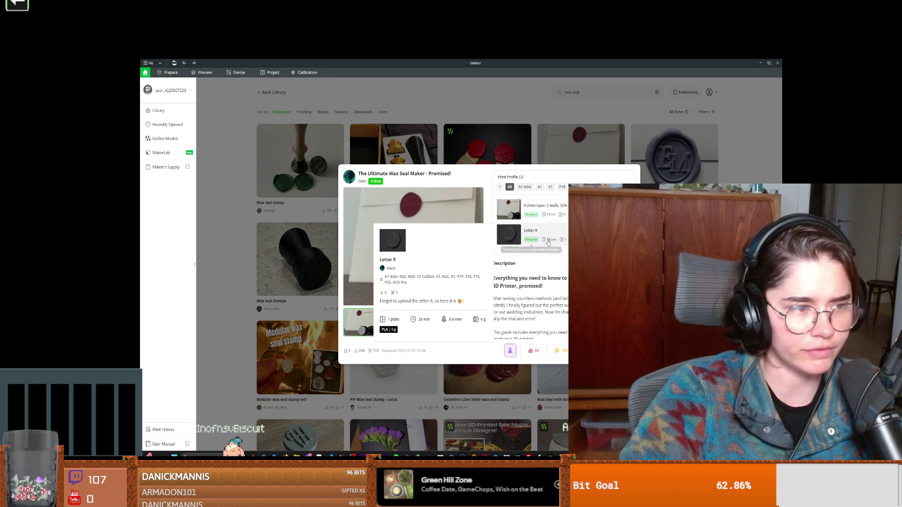
mouse_move(562, 221)
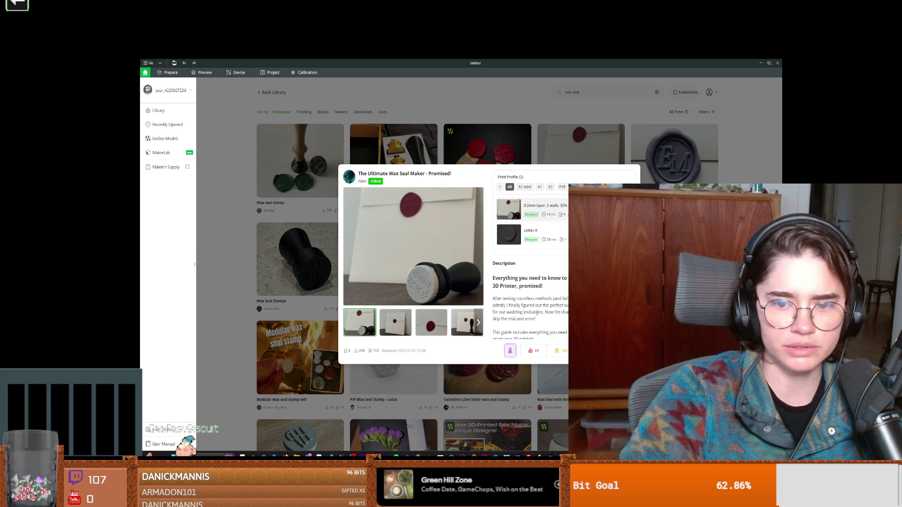
scroll(531, 282, "down", 1)
key("alt+Tab")
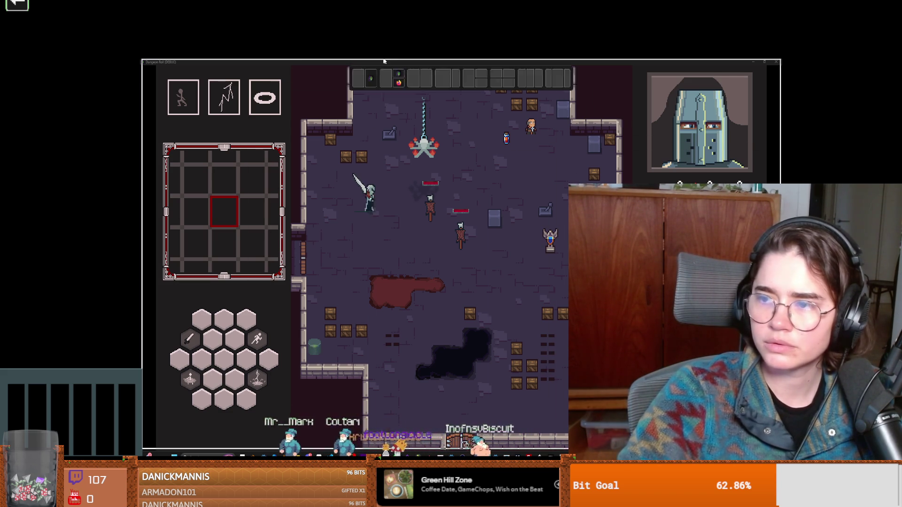
Return to Bambu Studio, frame the IJKL plate and open a seal coin's context menu.
key("alt+Tab")
scroll(520, 293, "down", 3)
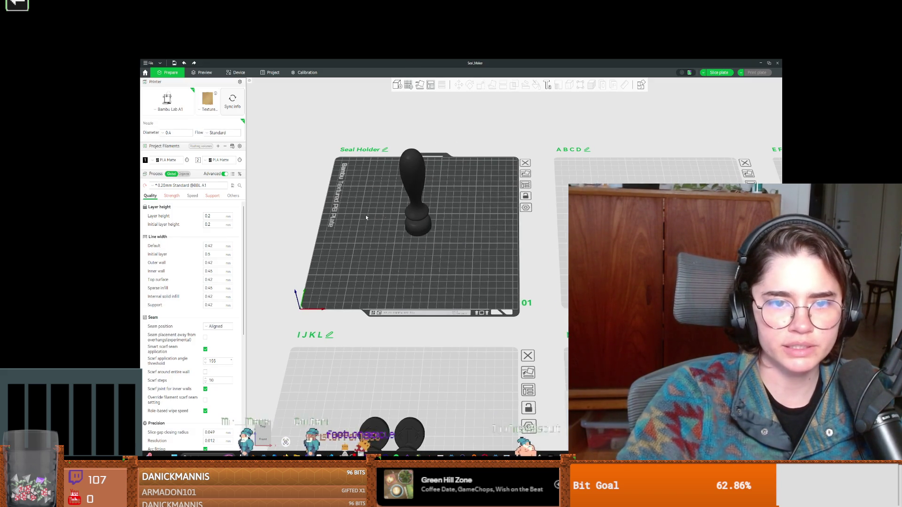
scroll(446, 247, "down", 3)
scroll(475, 266, "up", 5)
scroll(379, 210, "down", 3)
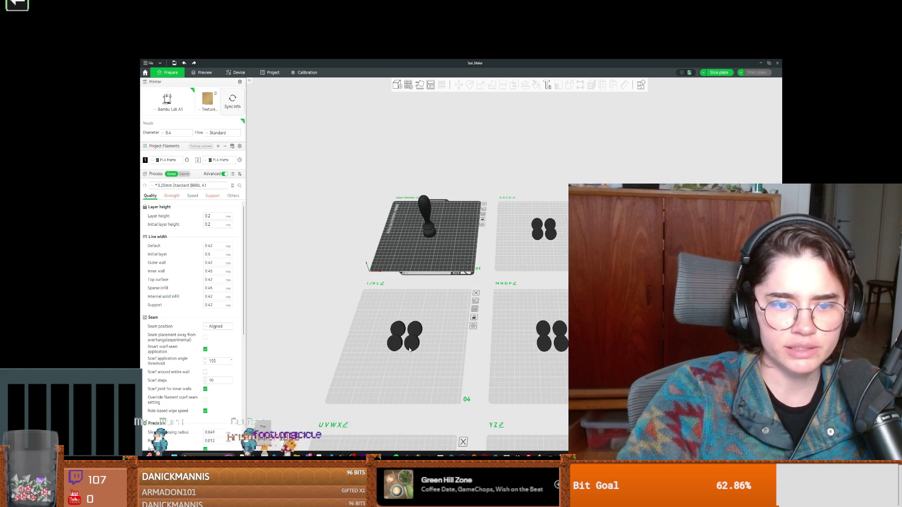
scroll(437, 310, "up", 2)
scroll(437, 310, "up", 5)
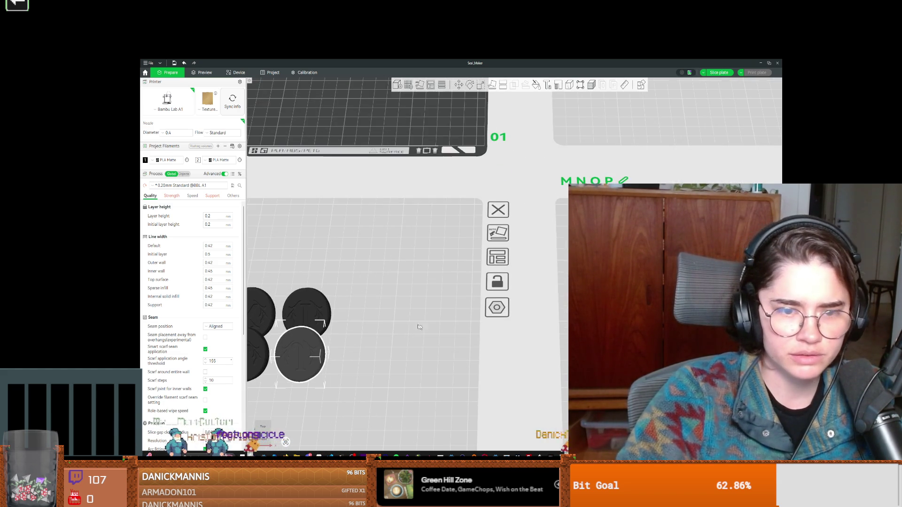
scroll(410, 292, "up", 6)
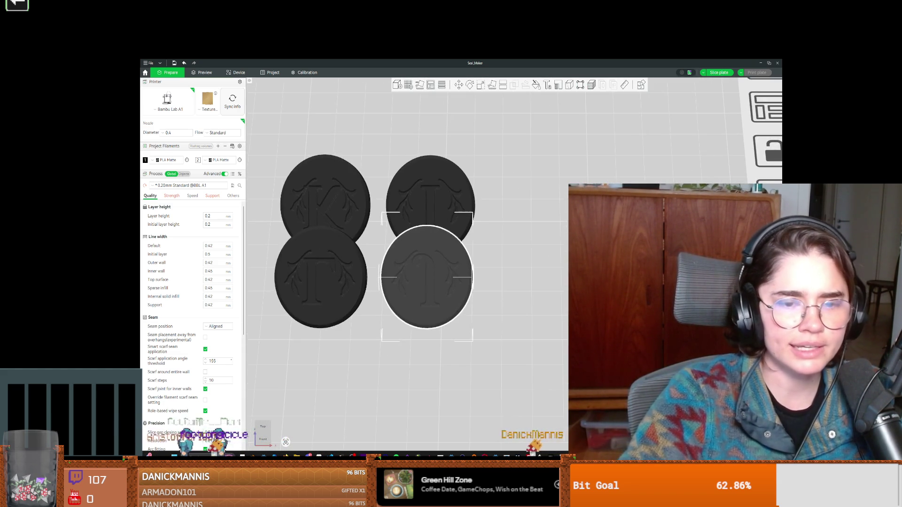
right_click_drag(425, 284, 493, 273)
right_click(459, 266)
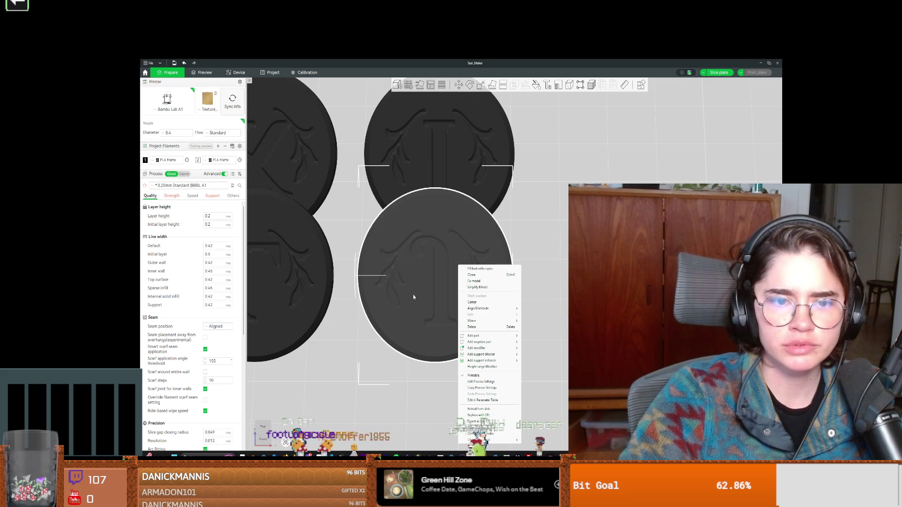
Reframe the plates and start exporting a seal coin as an STL file.
left_click(349, 327)
scroll(467, 261, "down", 5)
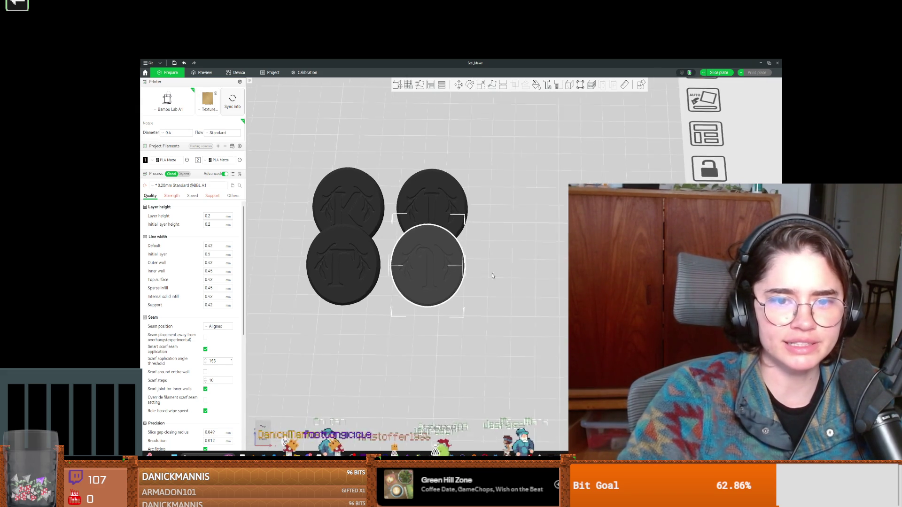
scroll(468, 261, "down", 3)
mouse_move(470, 263)
left_mouse_down()
mouse_move(546, 301)
mouse_move(540, 287)
mouse_move(536, 296)
mouse_move(450, 269)
mouse_move(459, 237)
mouse_move(417, 231)
mouse_move(425, 221)
mouse_move(456, 253)
left_mouse_up()
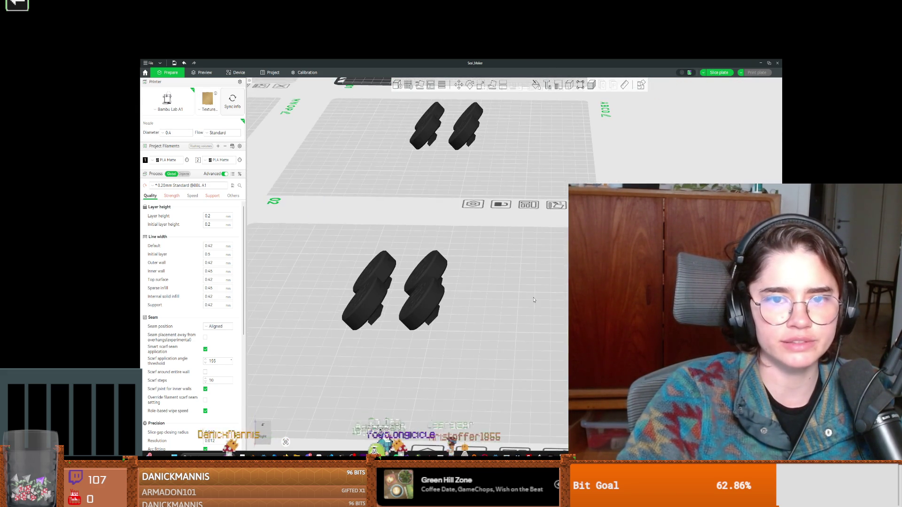
scroll(536, 296, "up", 3)
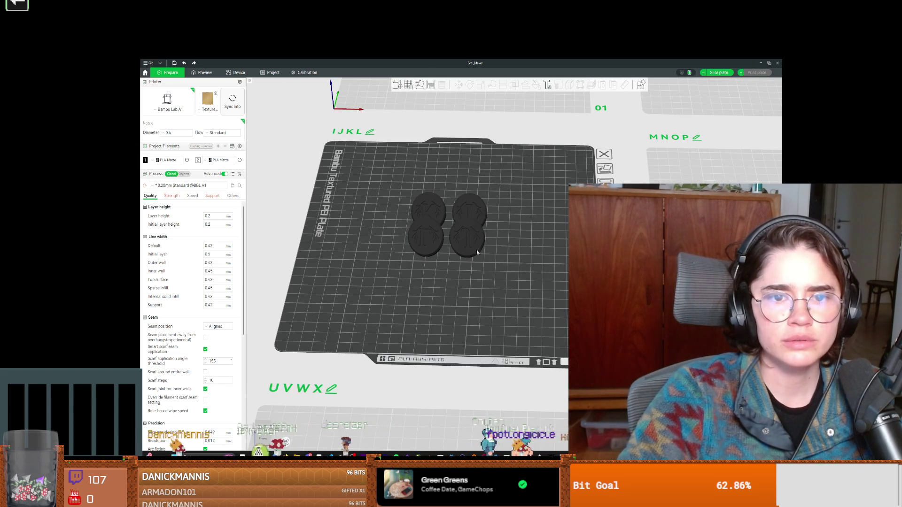
right_click(472, 249)
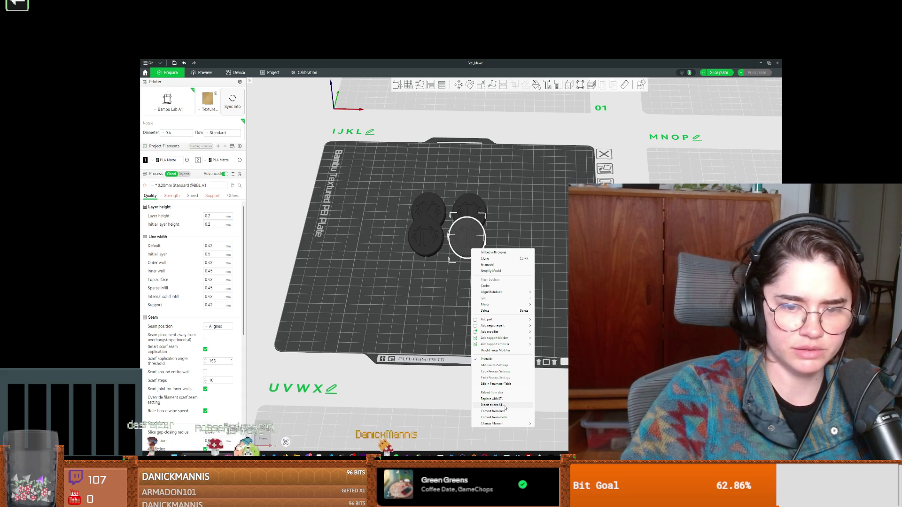
left_click(504, 406)
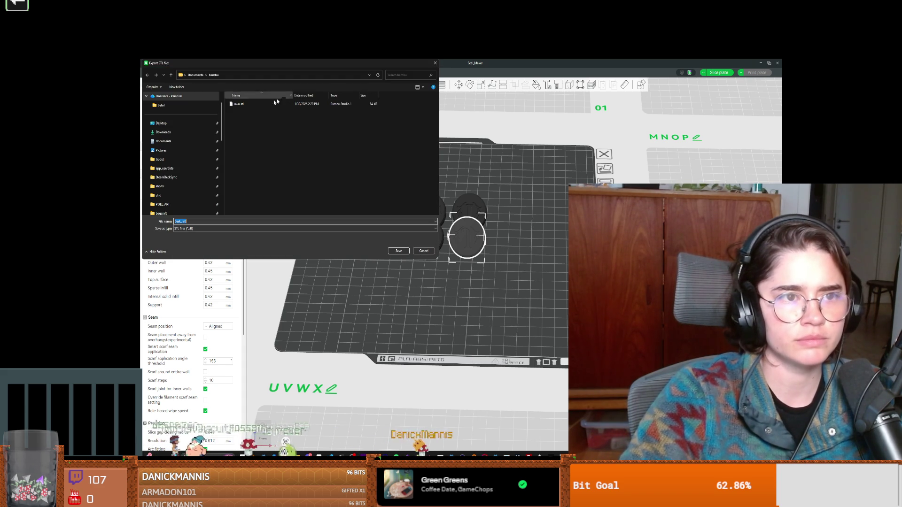
left_click(398, 254)
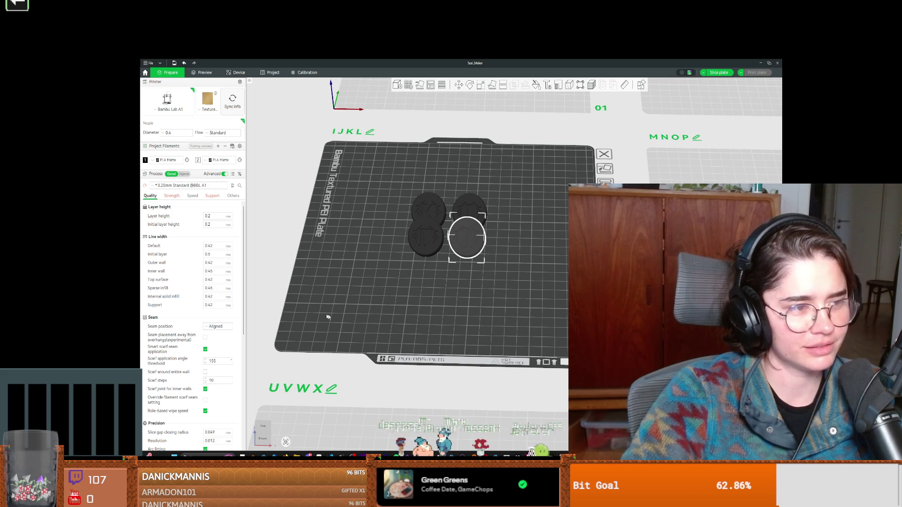
scroll(361, 348, "down", 2)
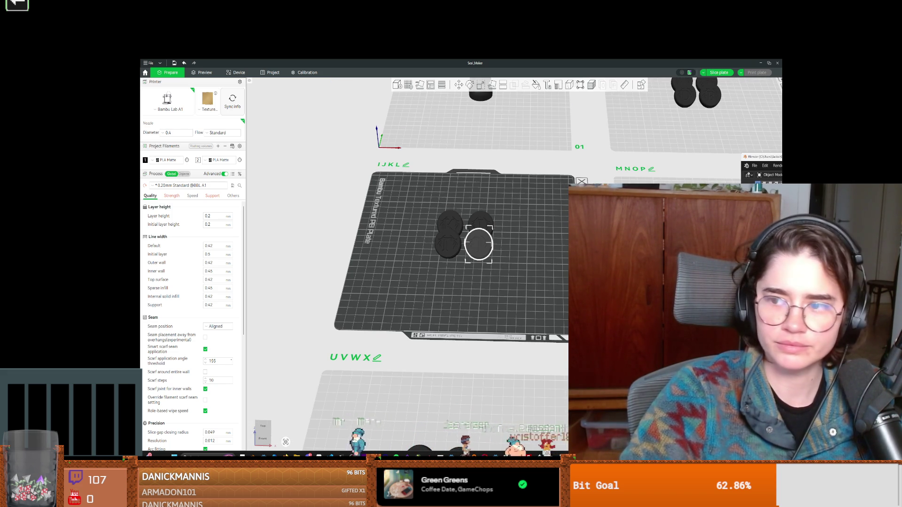
Switch to Blender and close the two stray File Explorer windows from the taskbar.
key("alt+Tab")
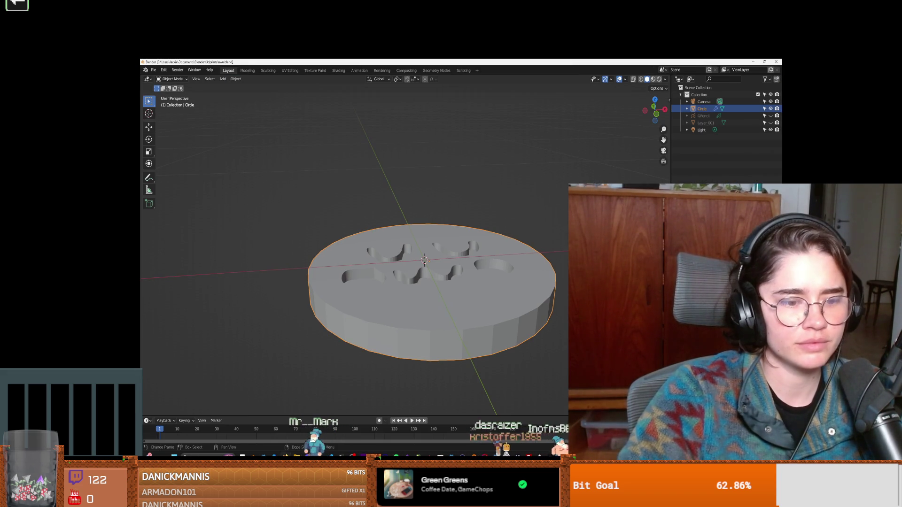
mouse_move(331, 457)
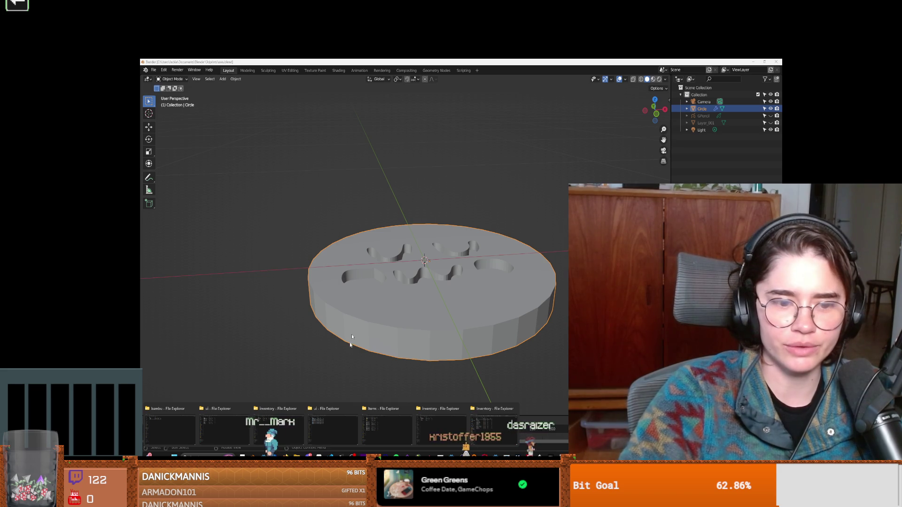
middle_click(490, 411)
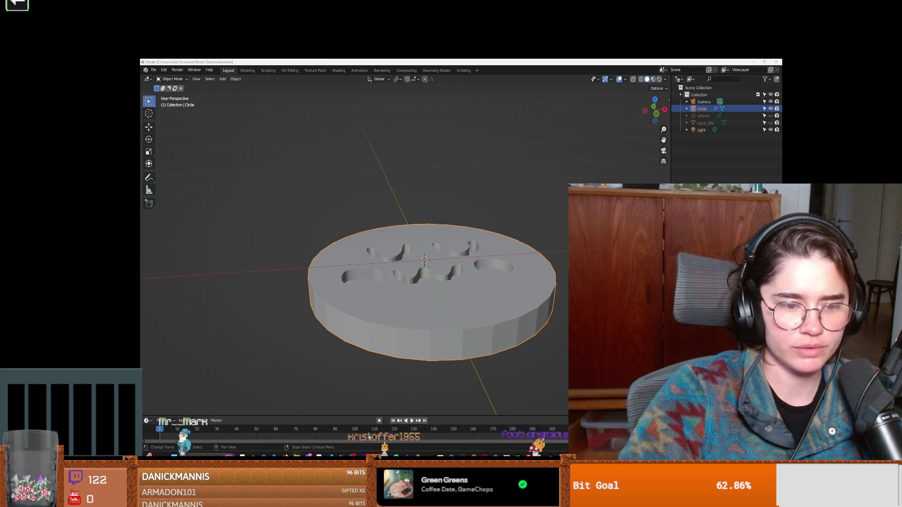
mouse_move(297, 456)
middle_click(216, 423)
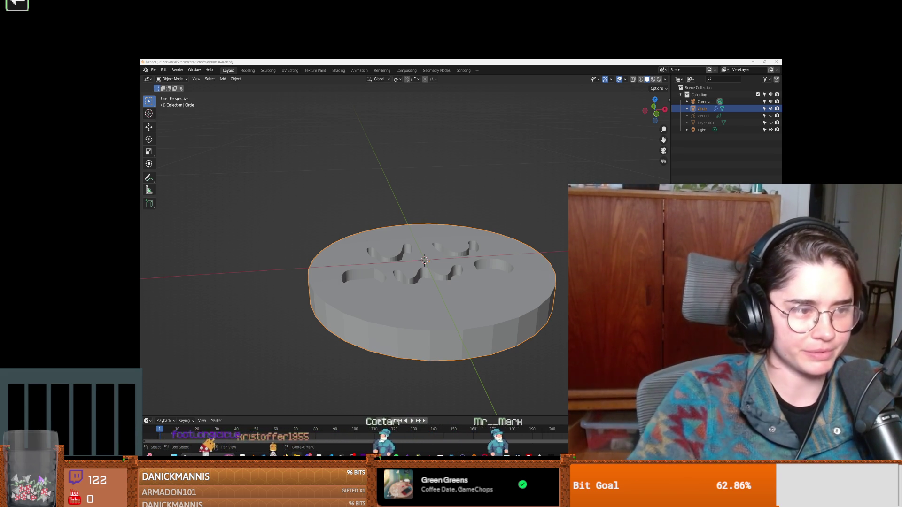
Deselect the Circle disc and open the File > Import menu.
key("alt+a")
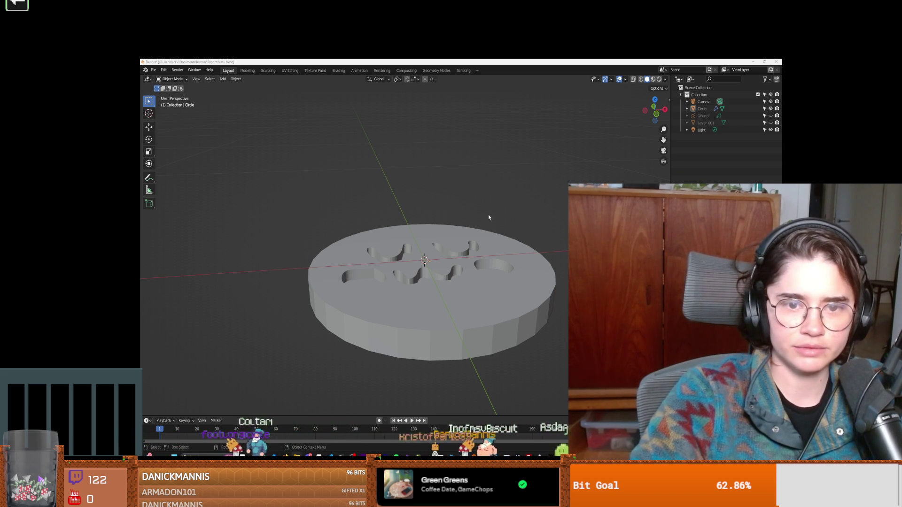
scroll(514, 251, "down", 2)
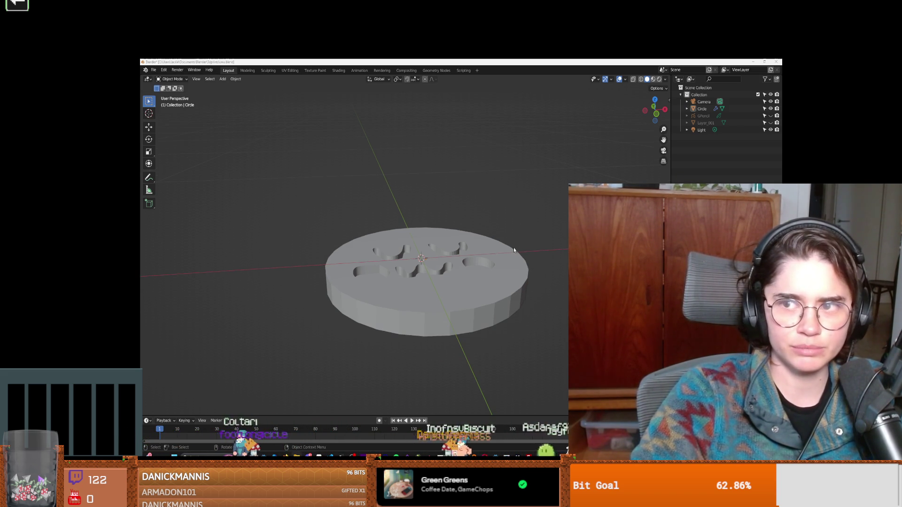
left_click(153, 70)
Import Seal_J.stl from the Documents\bambu folder as an STL.
mouse_move(171, 168)
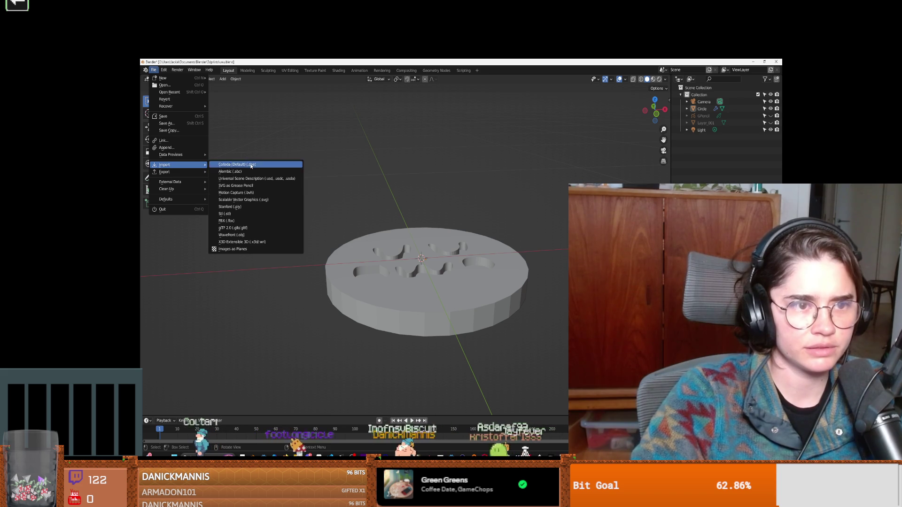
left_click(252, 214)
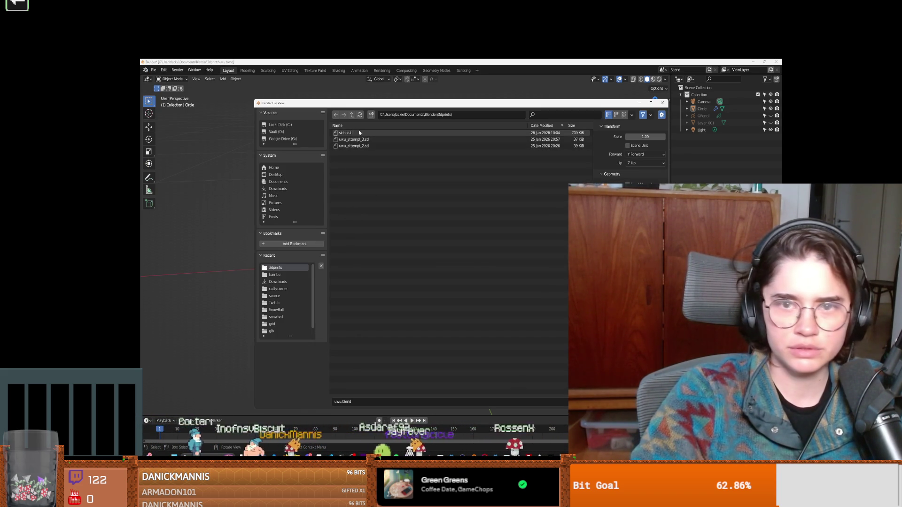
left_click(352, 115)
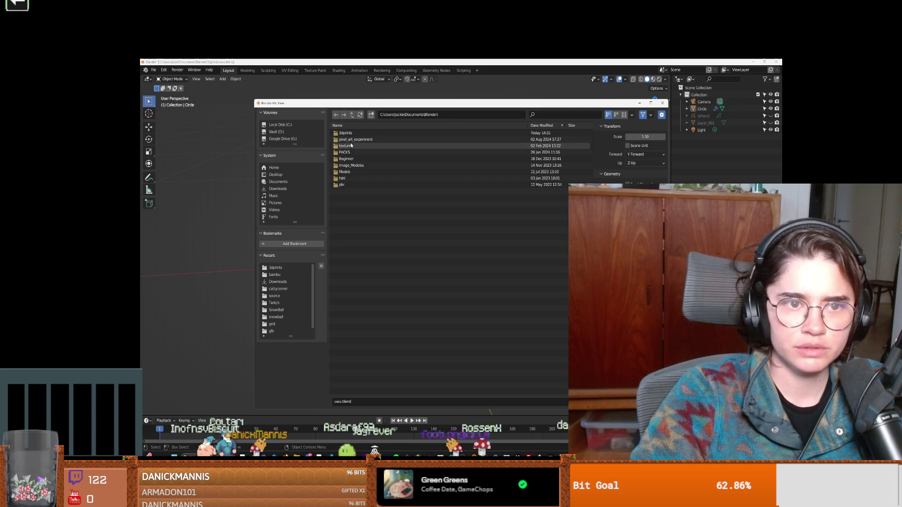
left_click(352, 115)
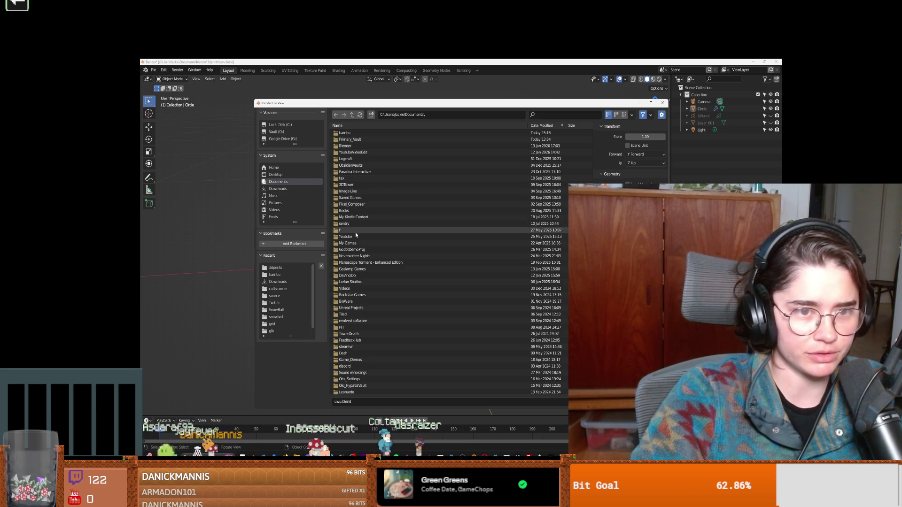
scroll(354, 287, "down", 2)
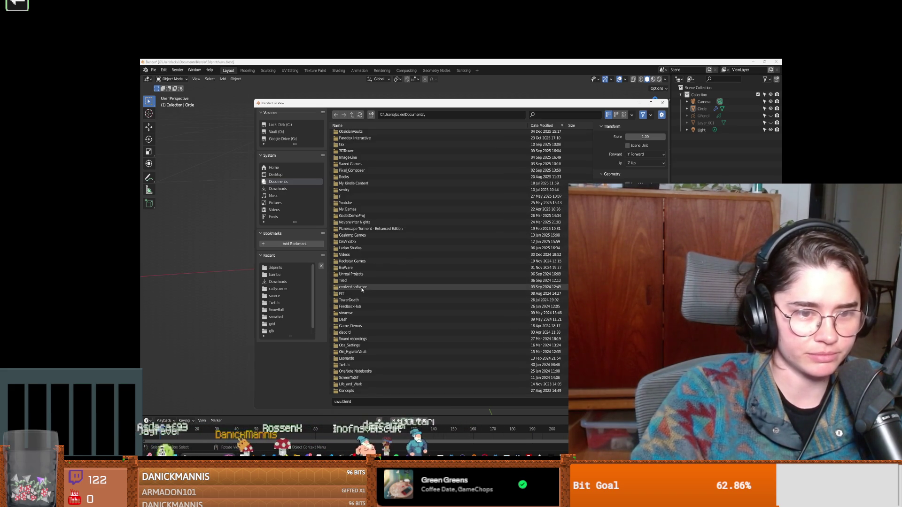
scroll(354, 299, "up", 2)
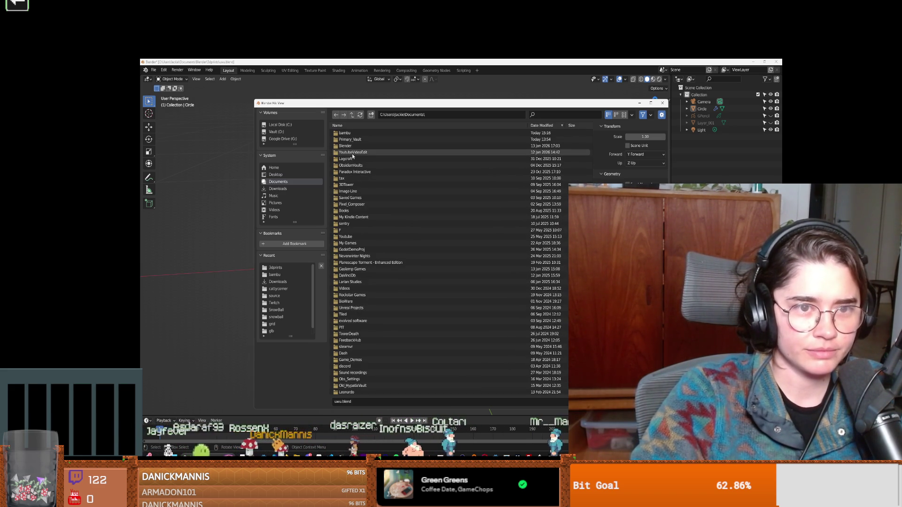
double_click(353, 133)
left_click(352, 133)
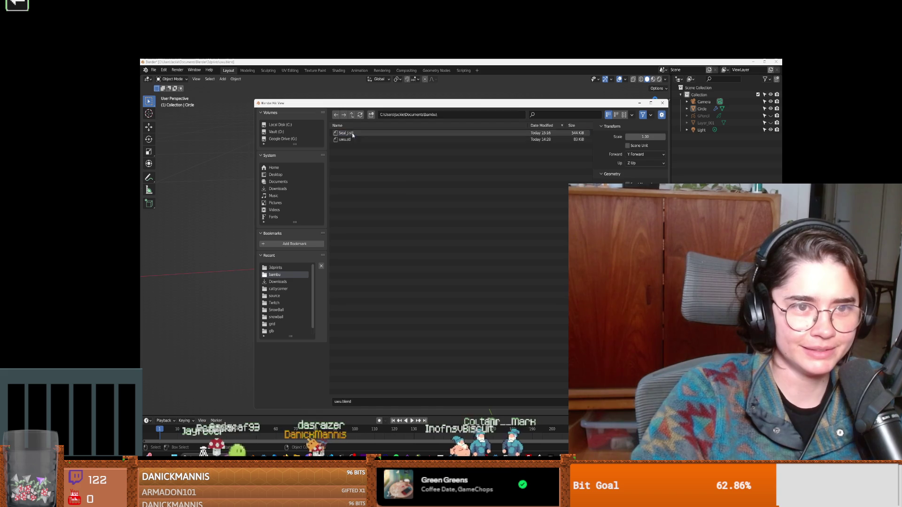
left_click(616, 401)
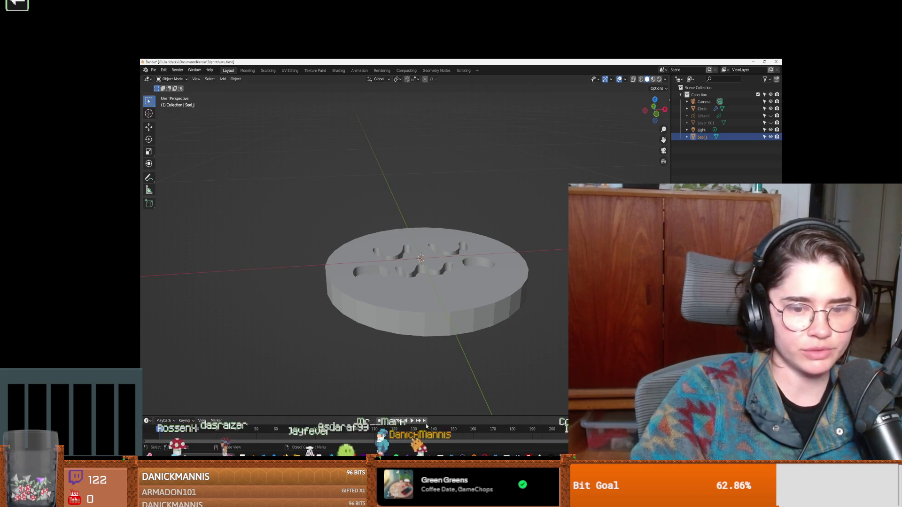
key("alt+Tab")
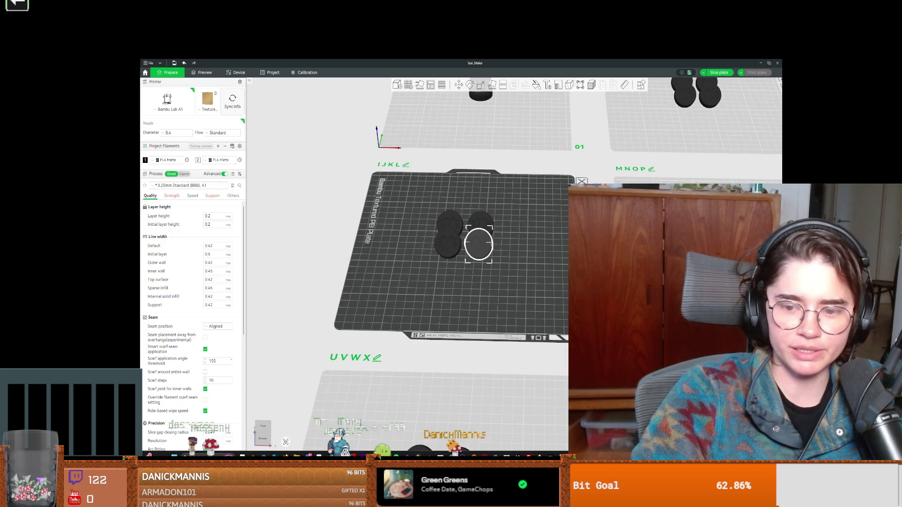
Delete the IJKL, MNOP and Misc plates, keeping only the stamp-handle plate.
scroll(418, 271, "down", 5)
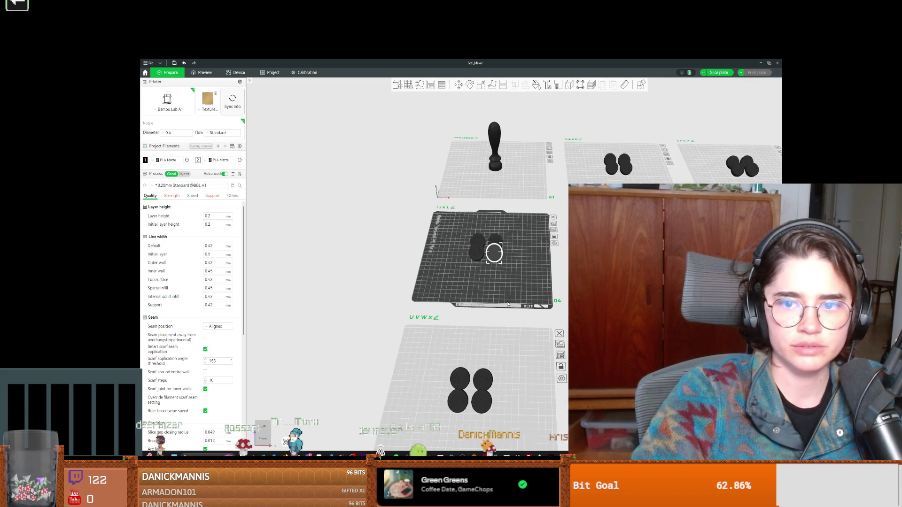
left_click(501, 190)
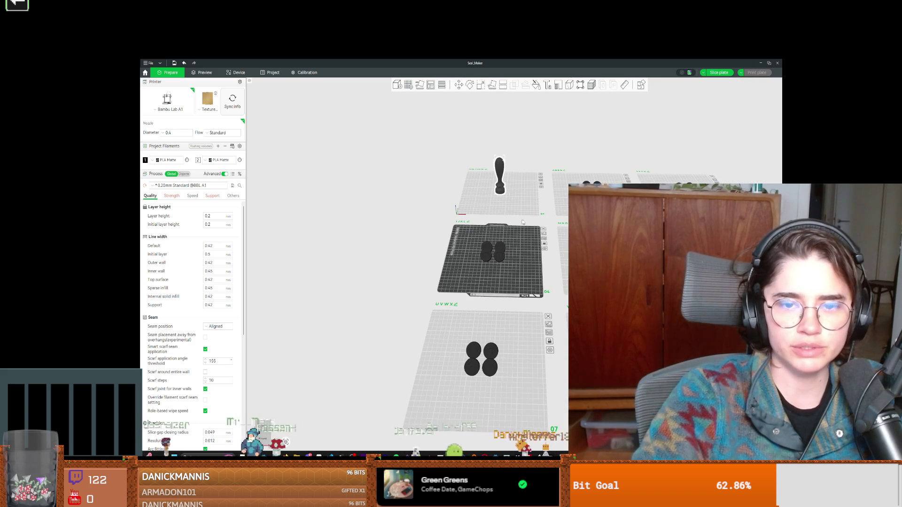
left_click(492, 252)
middle_click_drag(524, 259, 482, 303)
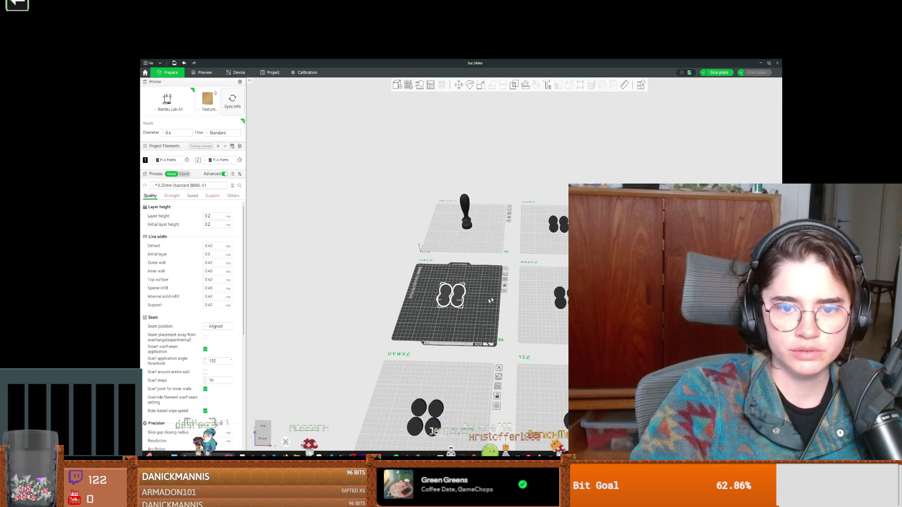
left_click(506, 270)
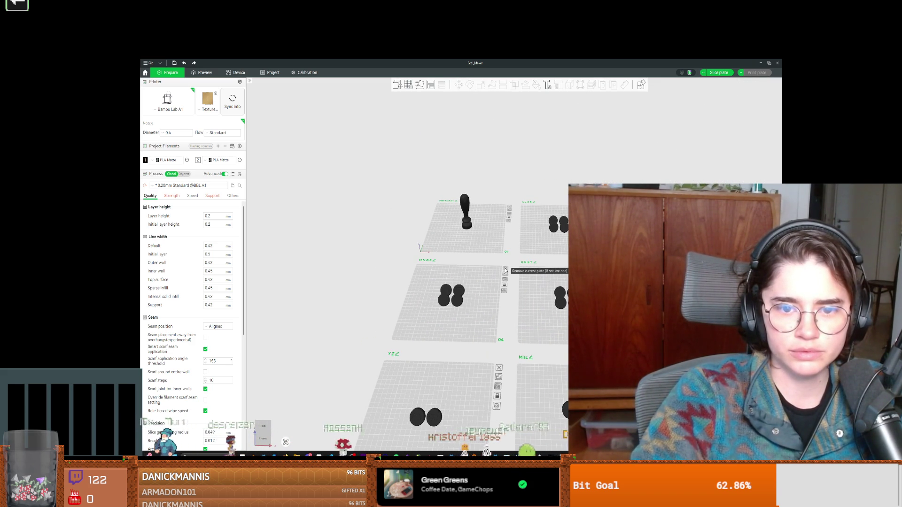
left_click(506, 270)
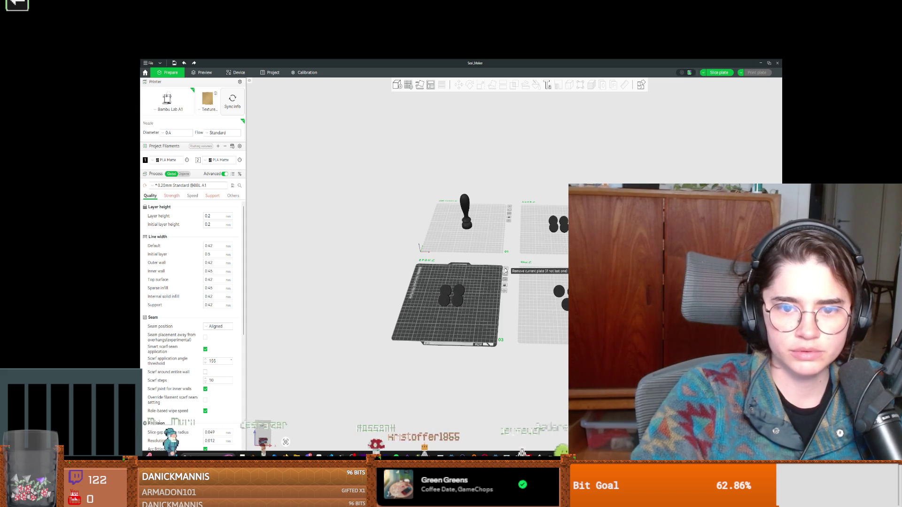
left_click(506, 270)
mouse_move(505, 270)
left_mouse_down()
mouse_move(433, 310)
mouse_move(389, 282)
left_mouse_up()
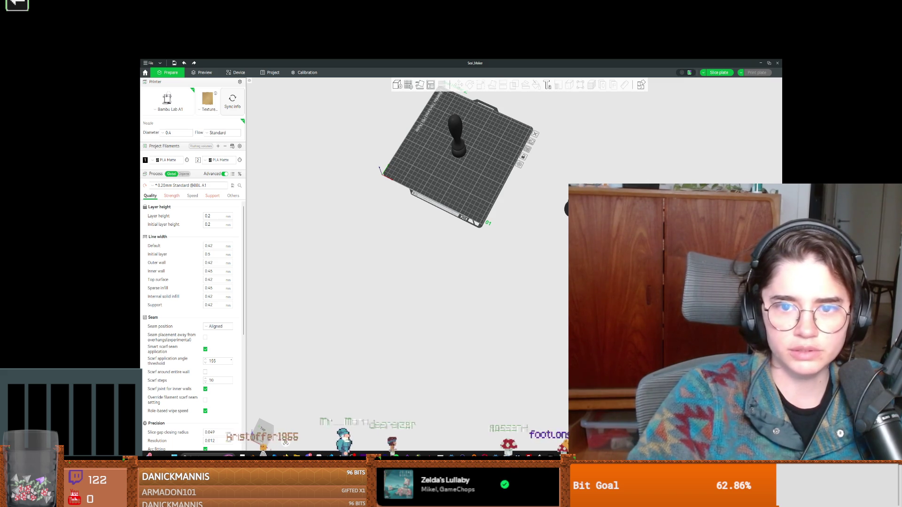
key("Escape")
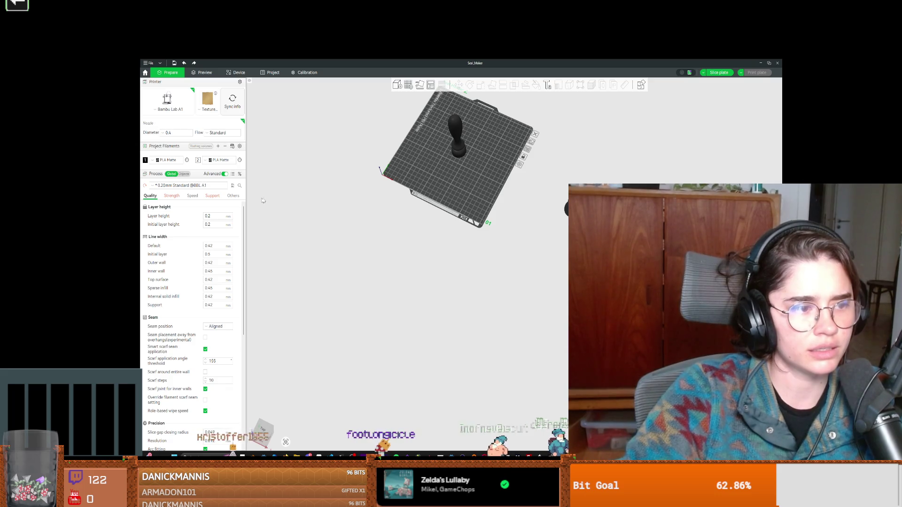
key("ctrl+a")
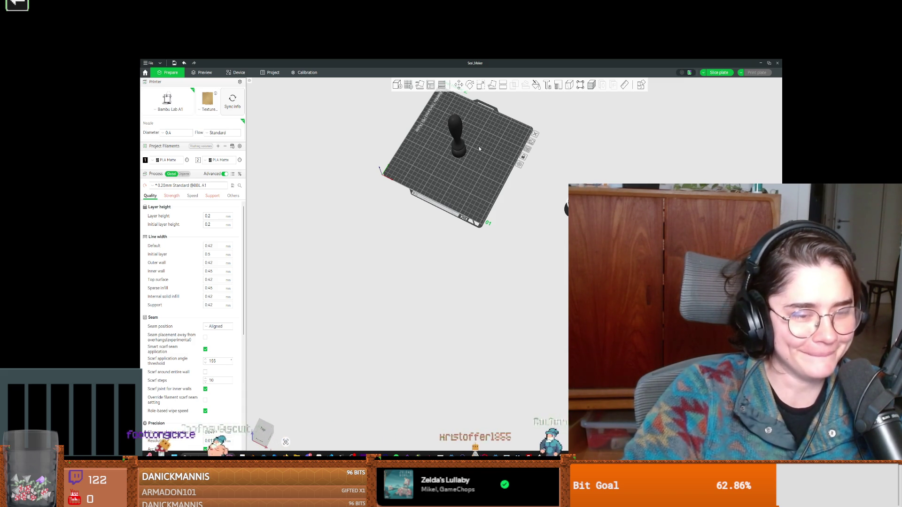
scroll(479, 149, "up", 1)
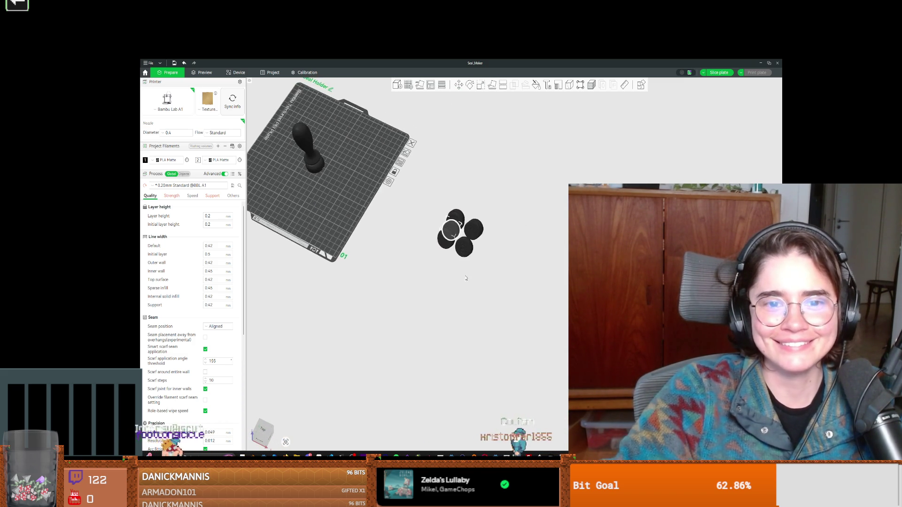
Nudge the lower seal disc slightly up and left, then deselect it.
scroll(386, 217, "up", 5)
scroll(387, 219, "up", 5)
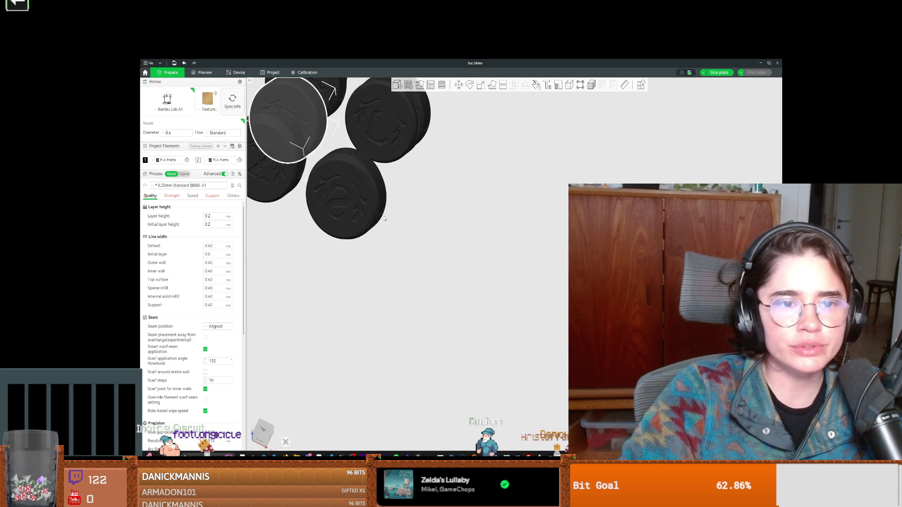
scroll(507, 278, "down", 2)
left_click(432, 247)
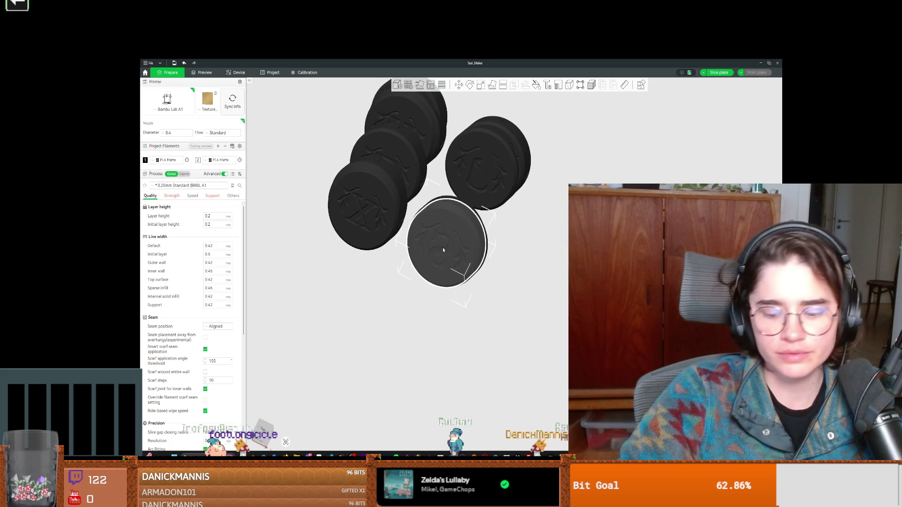
left_click_drag(443, 250, 442, 244)
key("Escape")
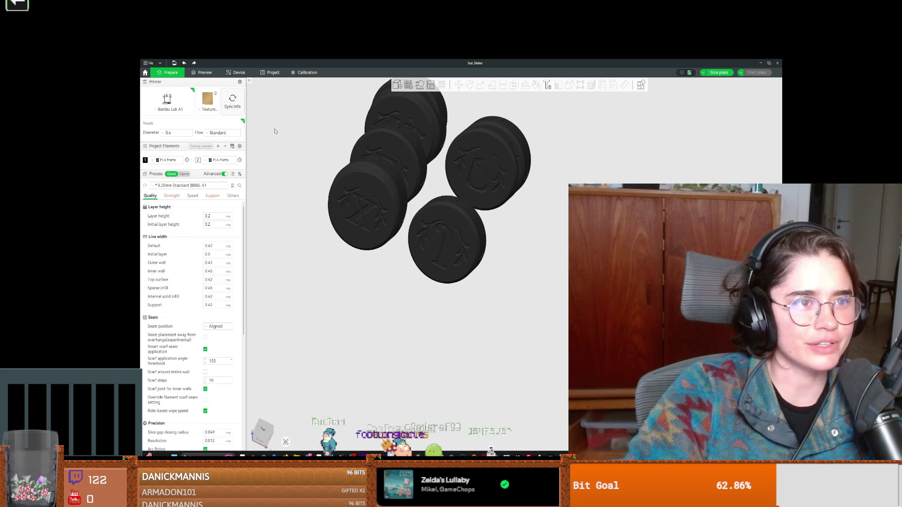
Select the front-left disc, check its actions list, and orbit to the stamp-handle plate.
left_click(384, 187)
scroll(379, 206, "down", 5)
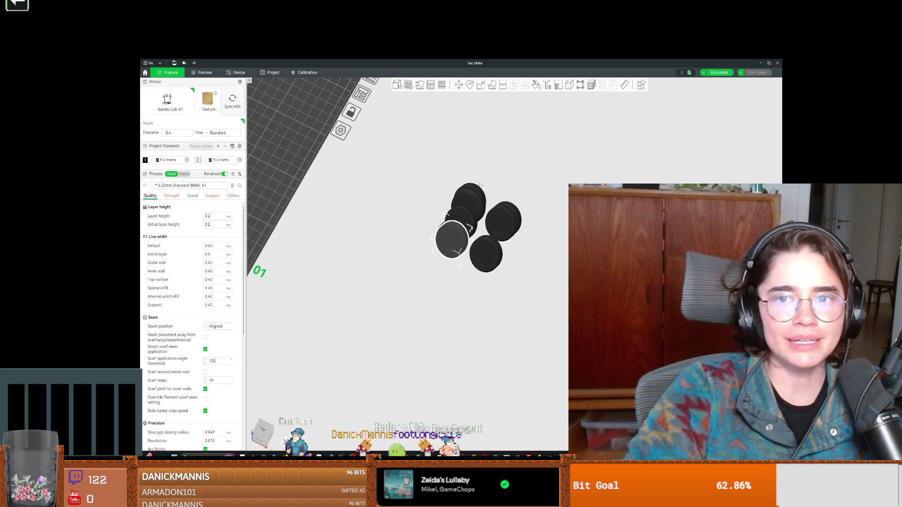
right_click(457, 239)
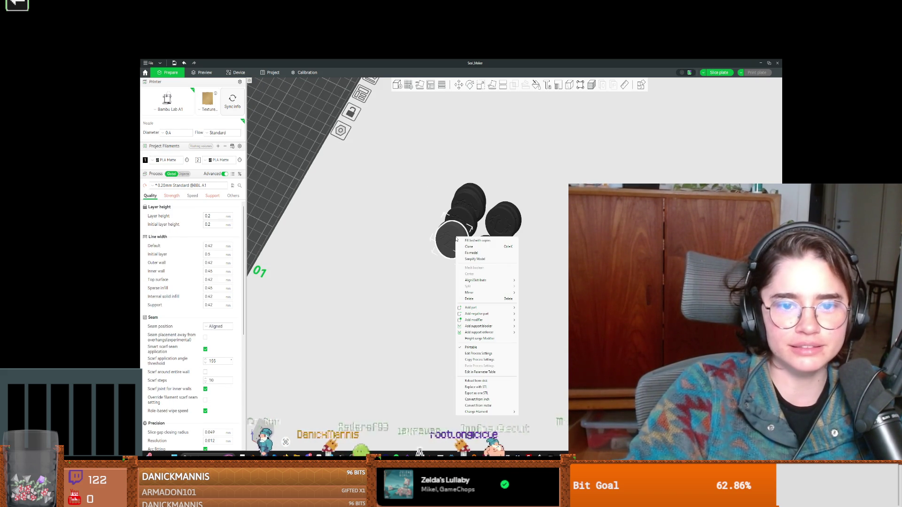
left_click(485, 299)
right_click(458, 235)
key("Escape")
right_click(463, 251)
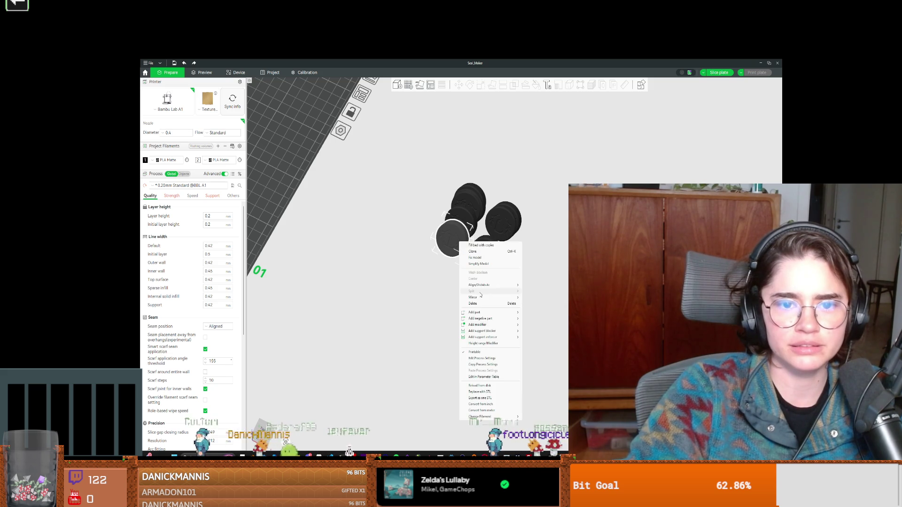
key("Escape")
scroll(370, 253, "down", 3)
left_click_drag(370, 254, 485, 270)
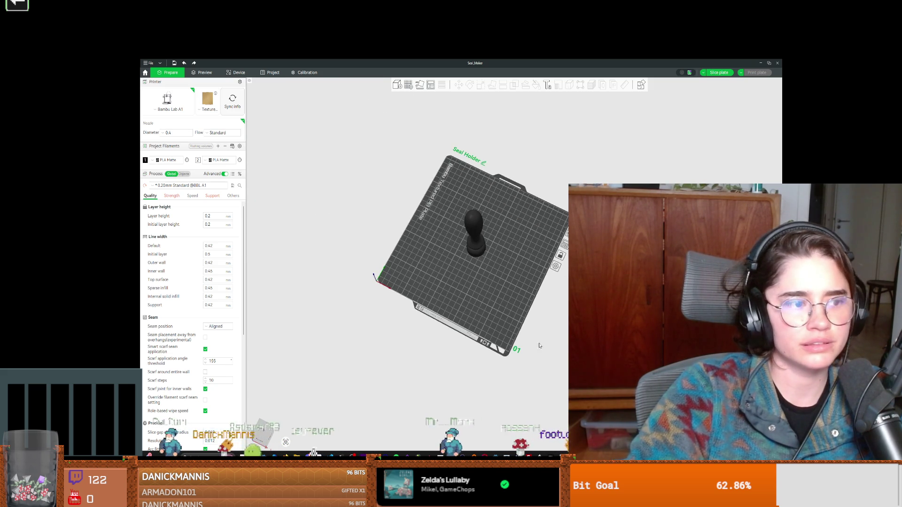
Slice the Seal Holder plate and send it to the printer as a print job.
scroll(485, 270, "up", 2)
key("ctrl+r")
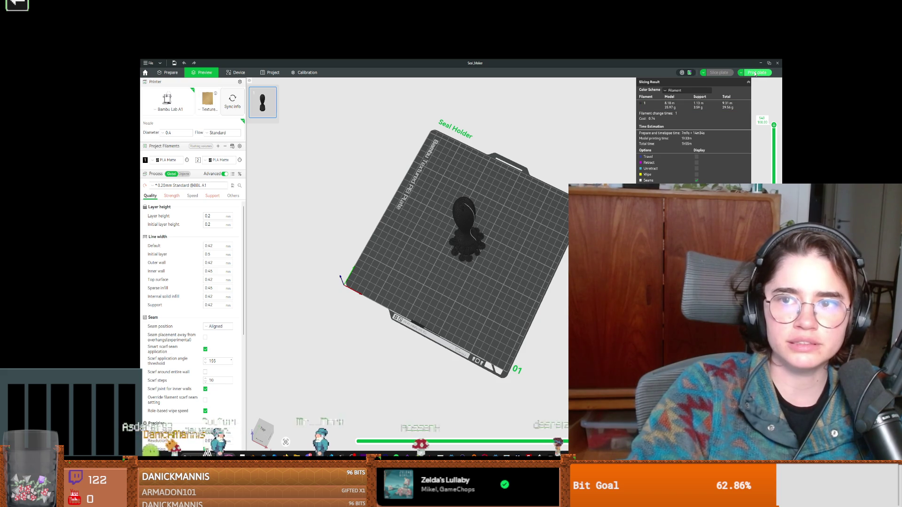
scroll(447, 242, "up", 10)
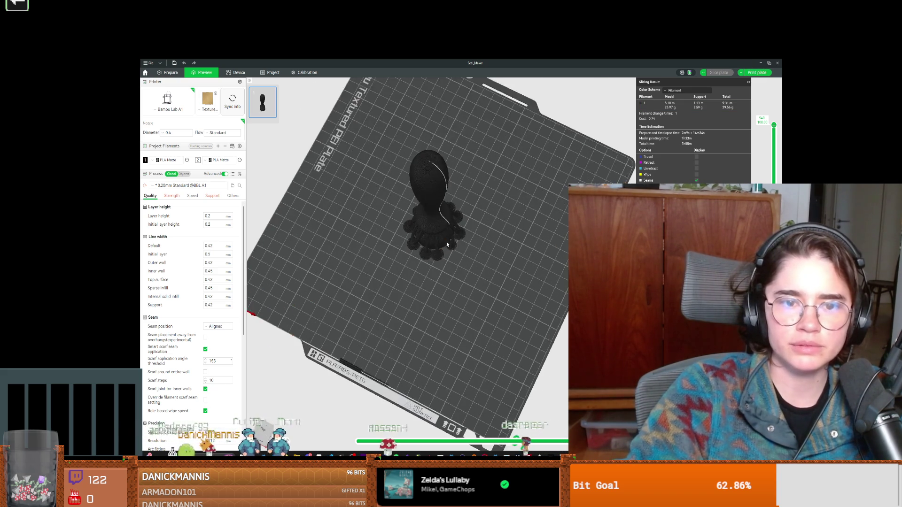
left_click(755, 73)
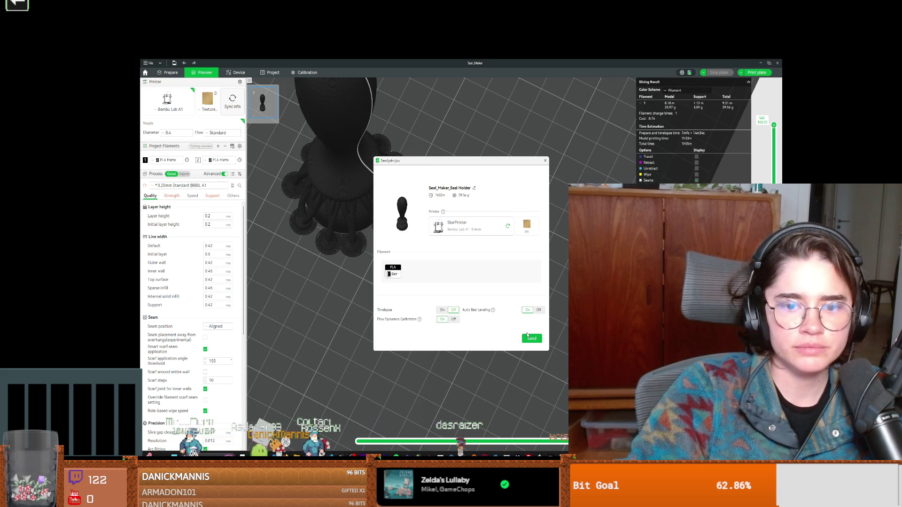
left_click(531, 338)
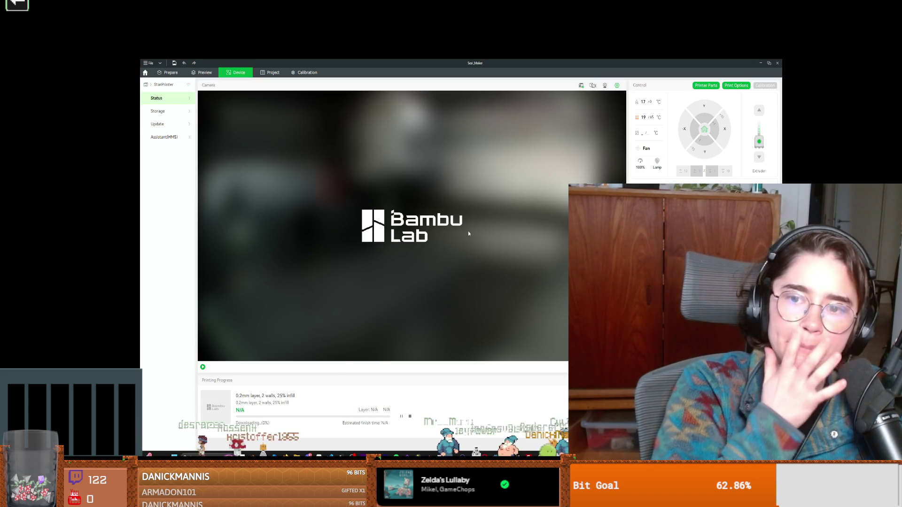
key("alt+Tab")
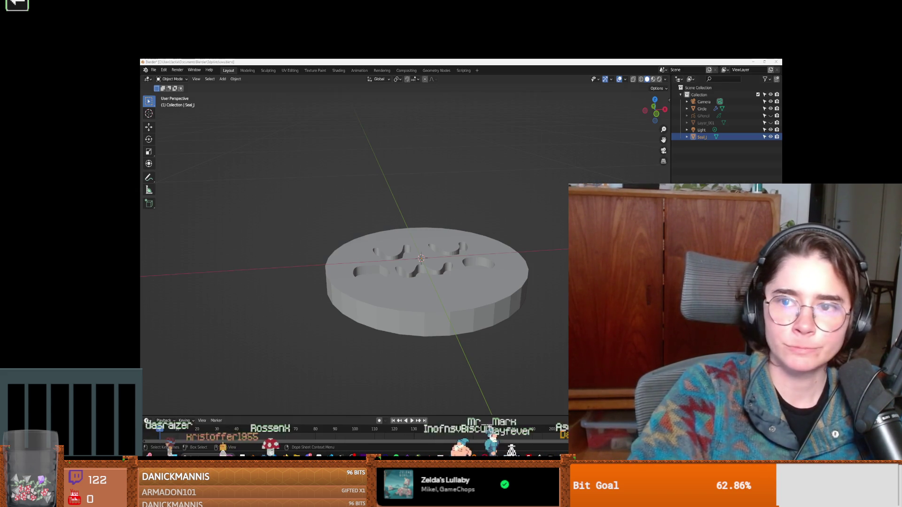
Hide the Circle disc, then select and frame Seal_J to show its raised monogram up close.
left_click(546, 264)
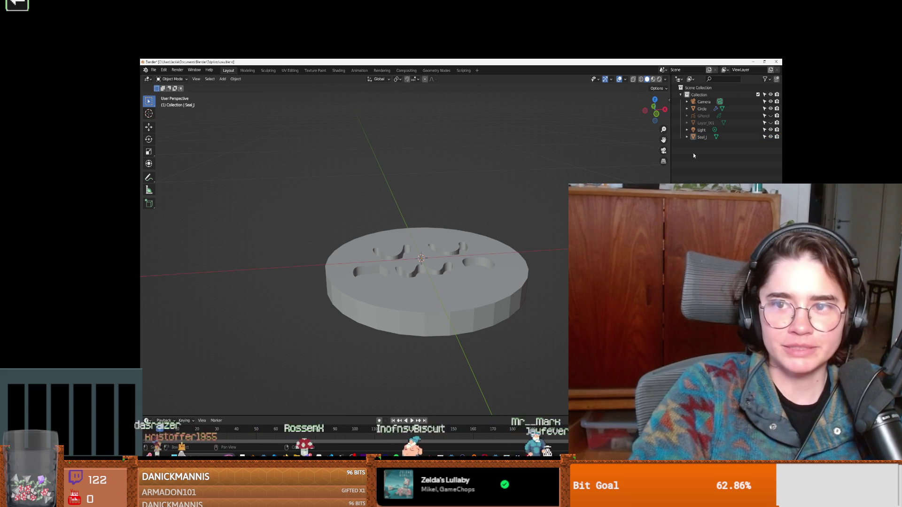
left_click(771, 109)
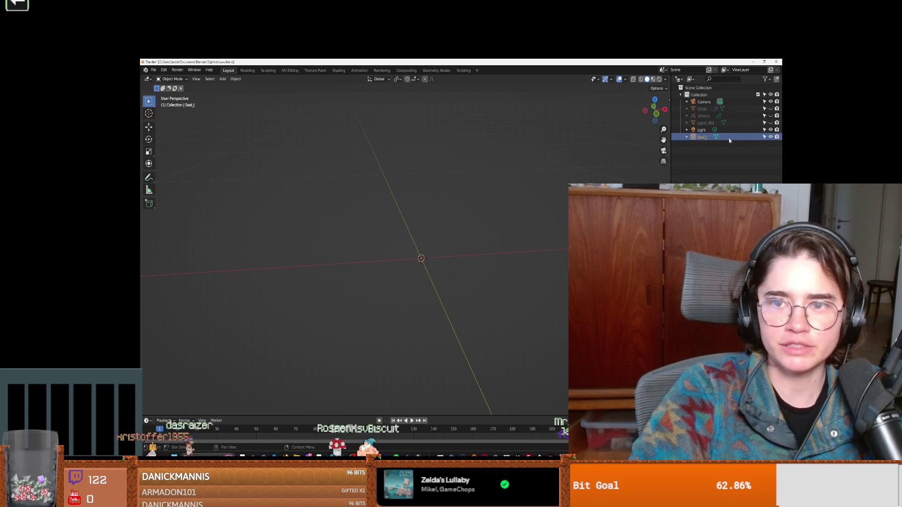
scroll(517, 267, "down", 5)
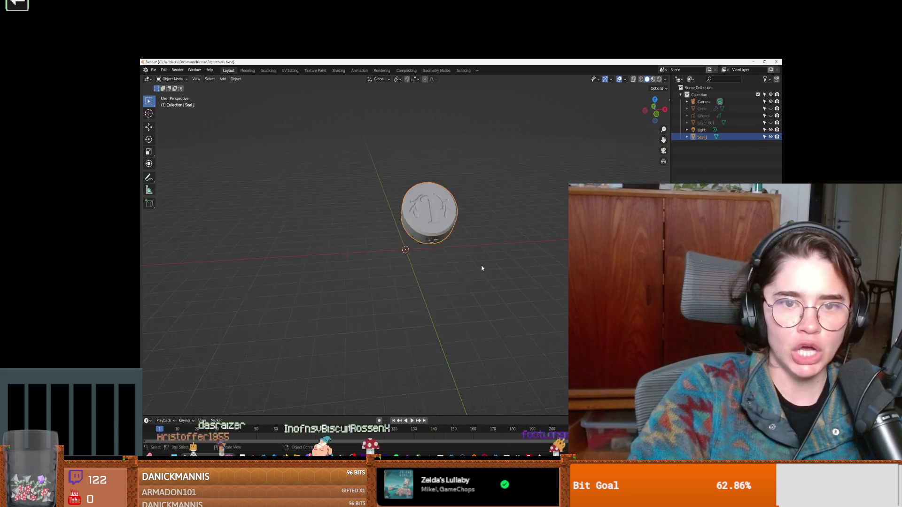
key("r")
left_click(461, 227)
mouse_move(509, 206)
middle_mouse_down("shift")
mouse_move(423, 226)
mouse_move(423, 216)
mouse_move(458, 221)
mouse_move(438, 238)
mouse_move(425, 197)
mouse_move(391, 210)
mouse_move(399, 183)
mouse_move(390, 200)
mouse_move(401, 229)
middle_mouse_up("shift")
scroll(393, 232, "up", 6)
left_click(770, 109)
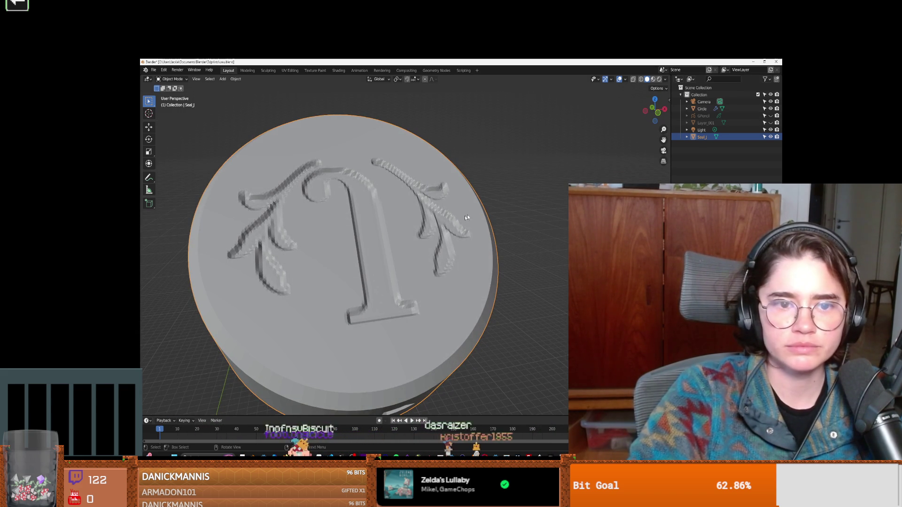
Orbit in close on the coin's jagged relief edges, then switch to the bambu folder in File Explorer.
scroll(534, 206, "down", 5)
mouse_move(534, 206)
middle_mouse_down()
mouse_move(469, 209)
mouse_move(392, 264)
middle_mouse_up()
right_click(392, 263)
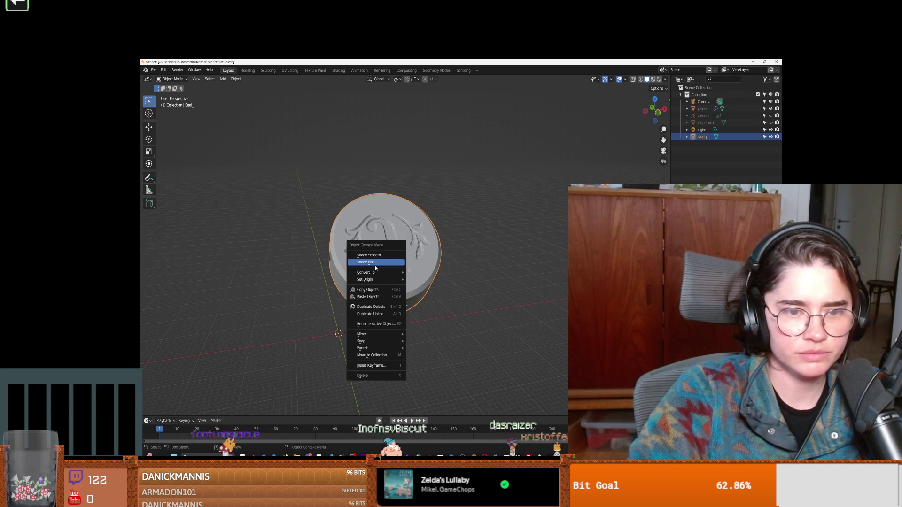
left_click(293, 305)
scroll(301, 308, "up", 5)
middle_click_drag(306, 312, 342, 294)
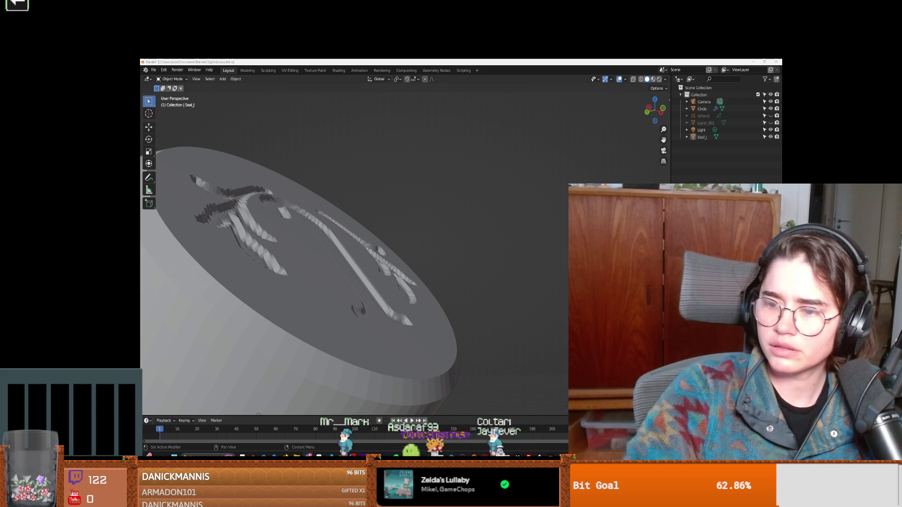
key("alt+Tab")
left_click(262, 229)
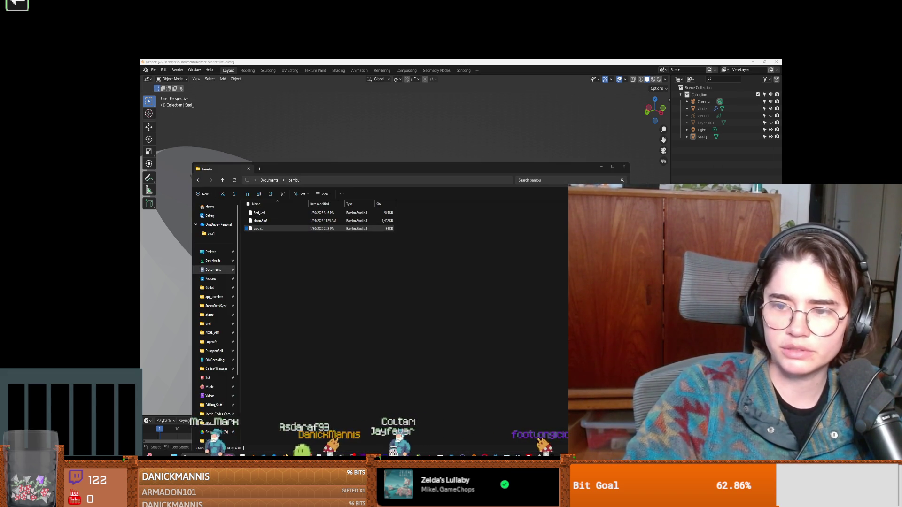
Close File Explorer and orbit Blender's view to face the seal's front.
left_click(628, 166)
mouse_move(399, 268)
middle_mouse_down()
mouse_move(430, 283)
mouse_move(340, 261)
mouse_move(430, 273)
mouse_move(415, 290)
mouse_move(452, 291)
mouse_move(438, 292)
mouse_move(430, 308)
middle_mouse_up()
scroll(324, 260, "up", 2)
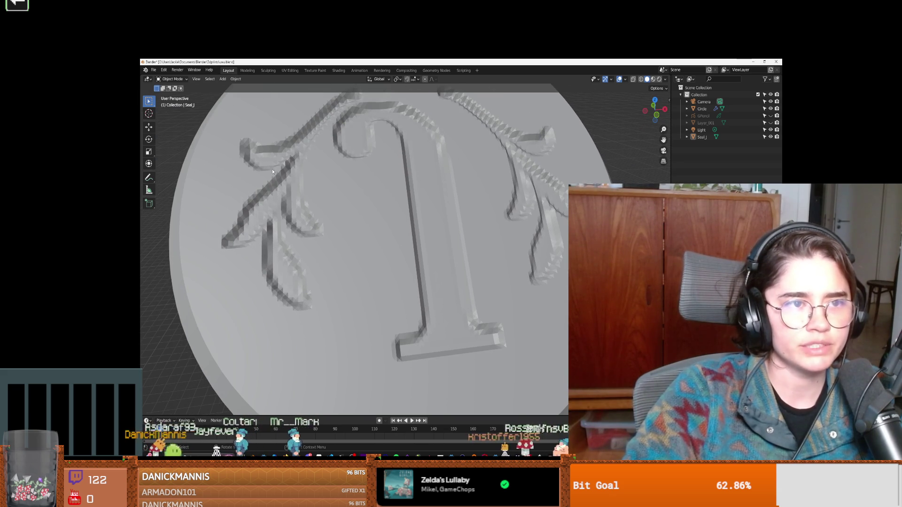
Orbit to a frontal view of the whole coin and select the Seal_J stamp.
scroll(375, 229, "down", 2)
mouse_move(378, 230)
middle_mouse_down()
mouse_move(413, 235)
mouse_move(432, 224)
mouse_move(411, 242)
middle_mouse_up()
scroll(424, 239, "up", 3)
left_click(383, 245)
scroll(380, 243, "down", 3)
scroll(381, 242, "up", 3)
scroll(409, 245, "up", 2)
In Edit Mode, select the lower-arm relief patches with L and delete them.
key("Tab")
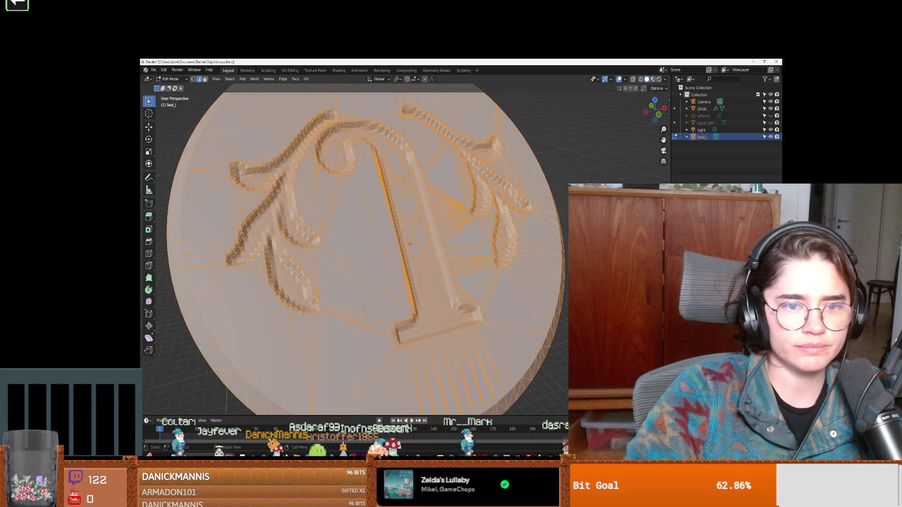
scroll(407, 244, "up", 4)
scroll(273, 252, "down", 3)
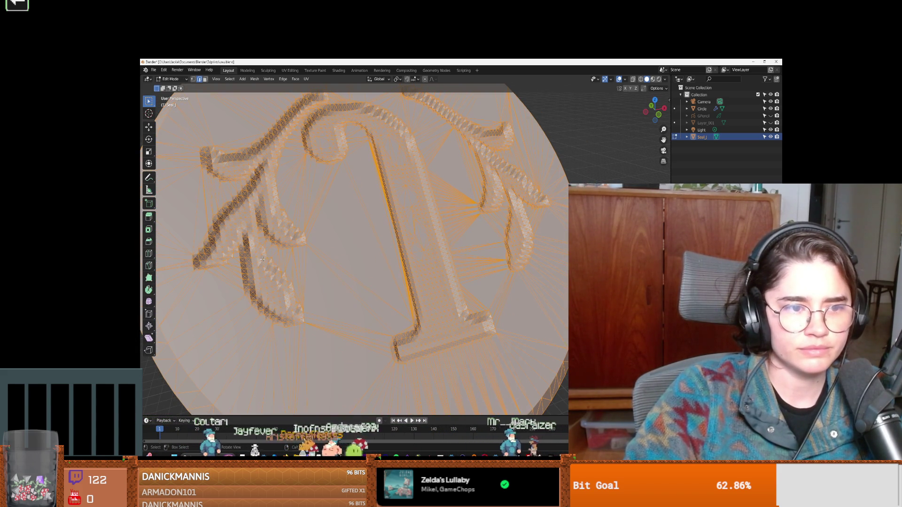
key("Tab")
scroll(262, 258, "up", 2)
key("Tab")
key("l")
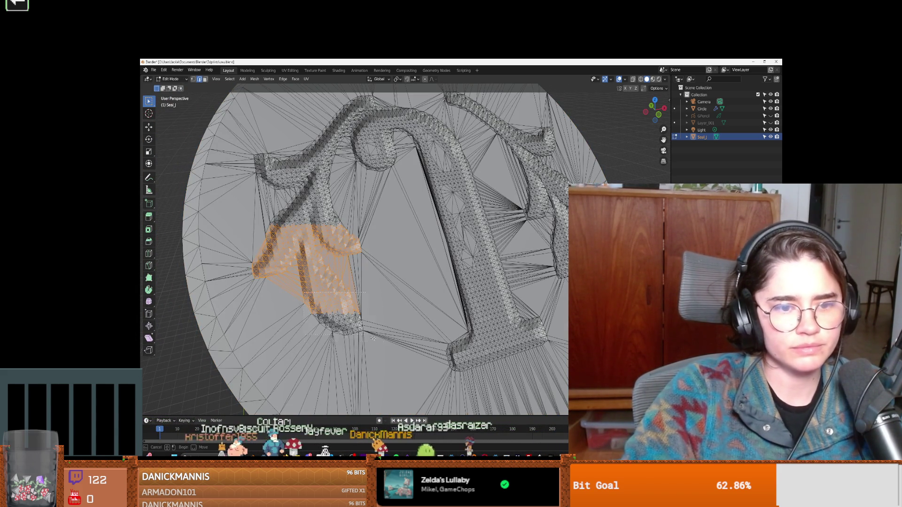
key("l")
left_click_drag(258, 219, 259, 221)
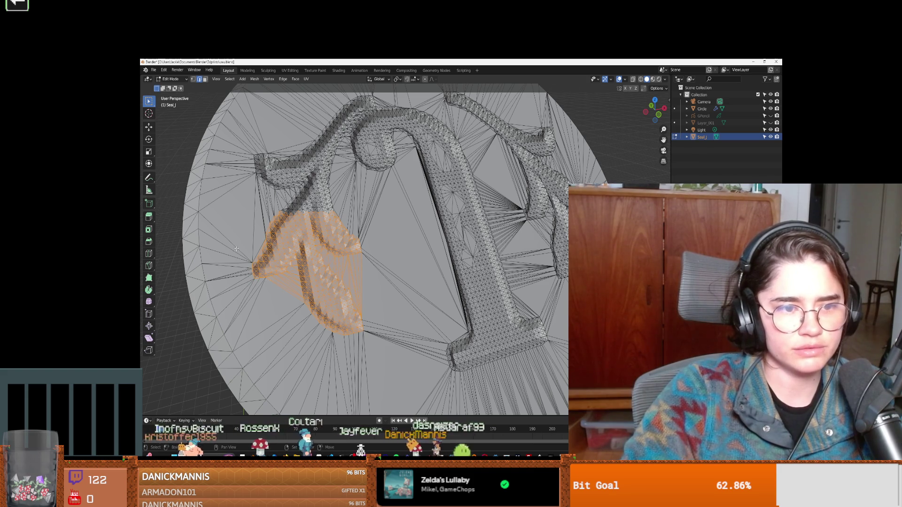
key("x")
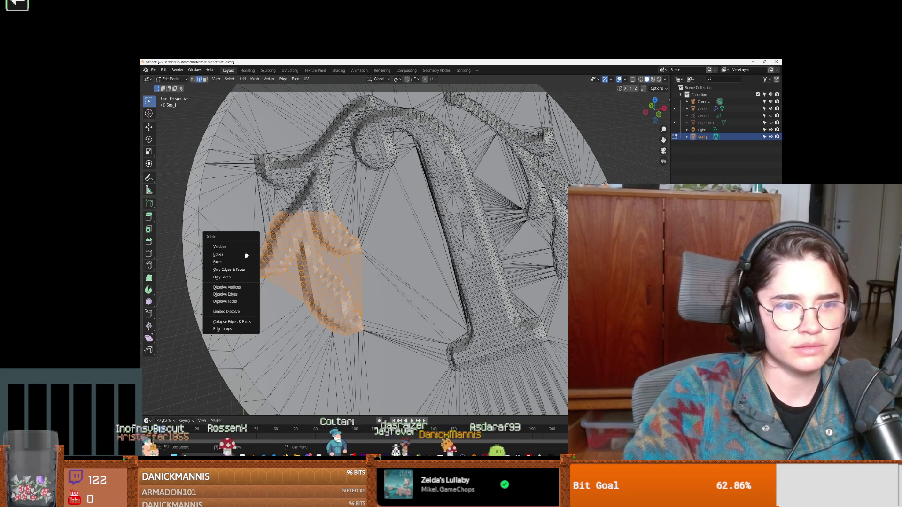
left_click(243, 263)
Box-select the letter relief's foot, curved top and upper-right arm.
middle_click_drag(329, 291, 394, 326)
scroll(394, 325, "down", 3)
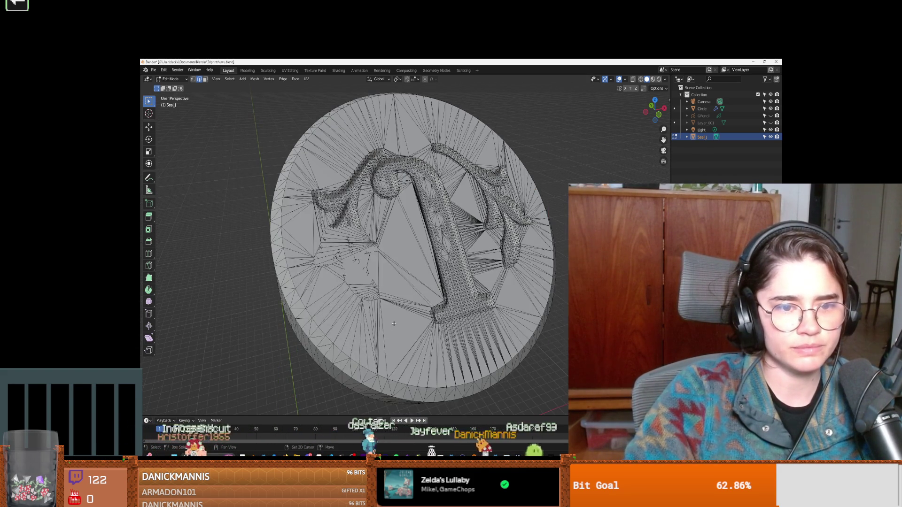
left_click_drag(315, 230, 314, 231)
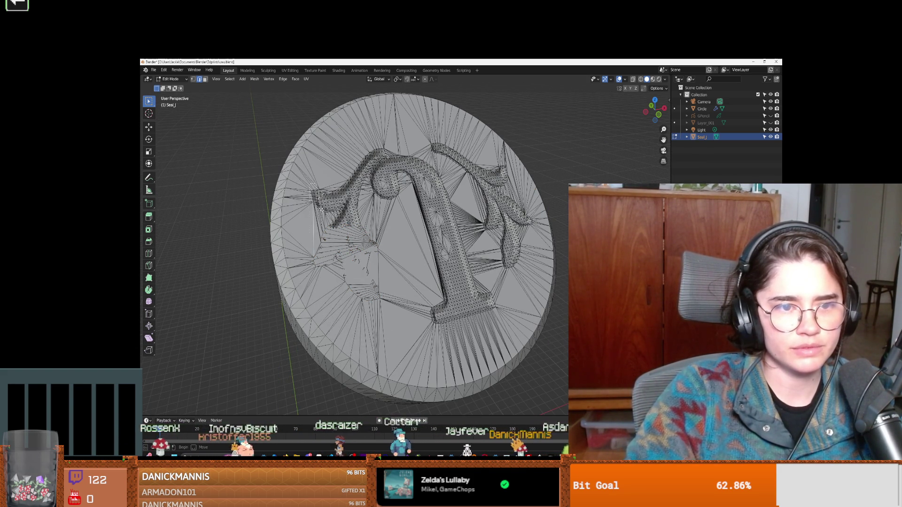
left_click_drag(397, 282, 352, 264)
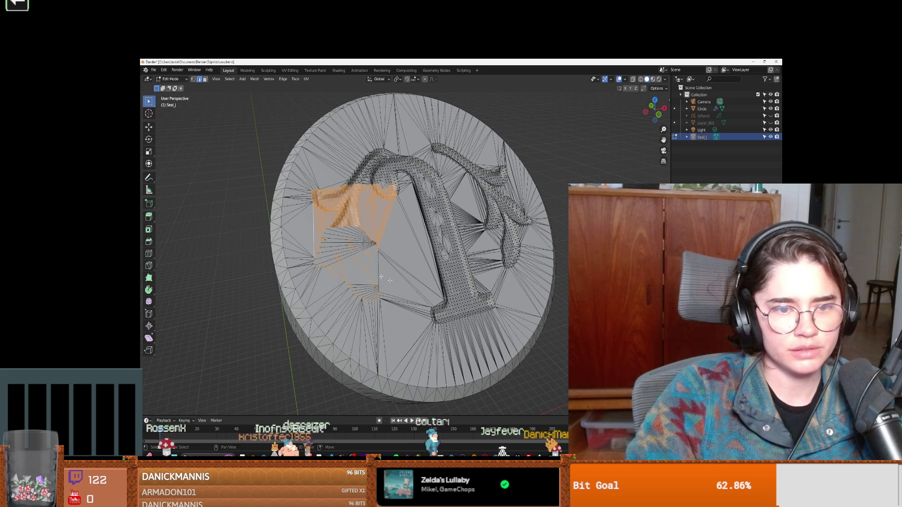
mouse_move(501, 331)
left_mouse_down("shift")
mouse_move(414, 263)
mouse_move(411, 180)
left_mouse_up("shift")
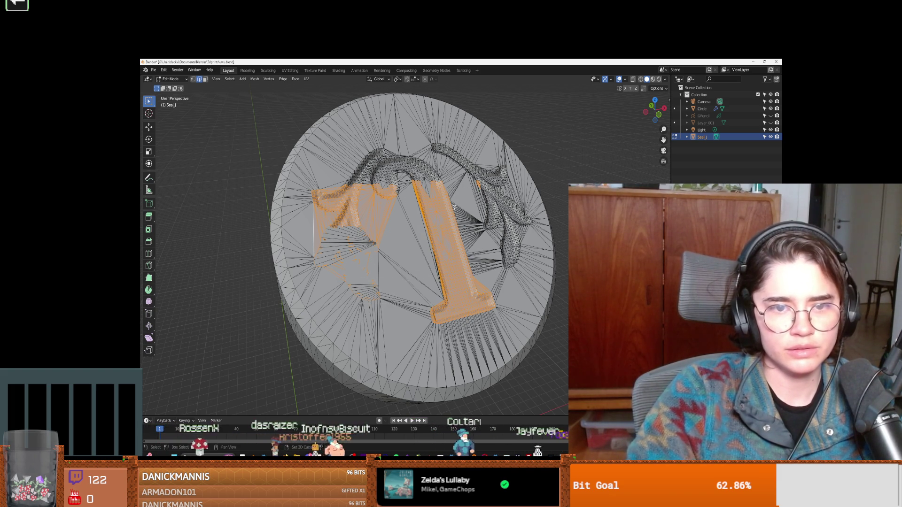
mouse_move(338, 143)
left_mouse_down("shift")
mouse_move(412, 210)
mouse_move(436, 140)
left_mouse_up("shift")
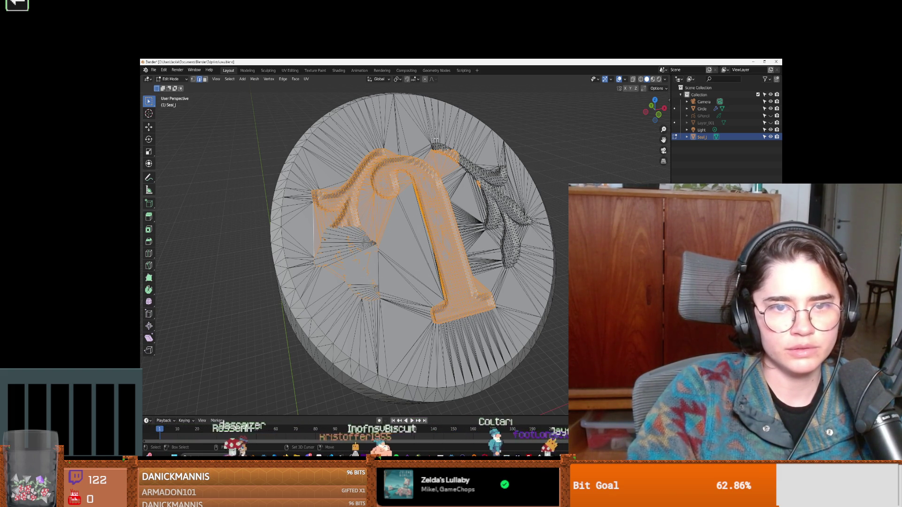
mouse_move(489, 210)
left_mouse_down("shift")
mouse_move(488, 197)
mouse_move(513, 211)
mouse_move(481, 209)
left_mouse_up("shift")
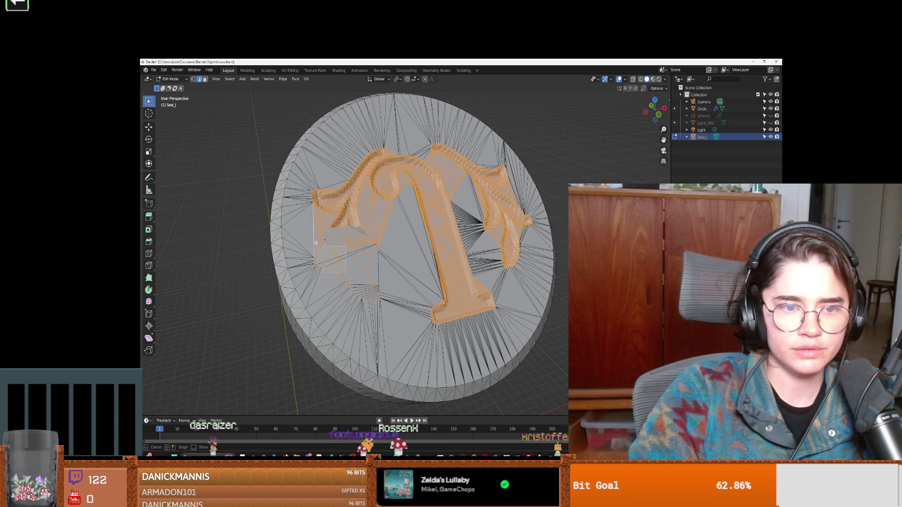
Add the faces around the letter's base, serif and stem, then dissolve the selected edges.
mouse_move(345, 265)
left_mouse_down("shift")
mouse_move(432, 325)
mouse_move(450, 311)
left_mouse_up("shift")
left_click(490, 253, "shift")
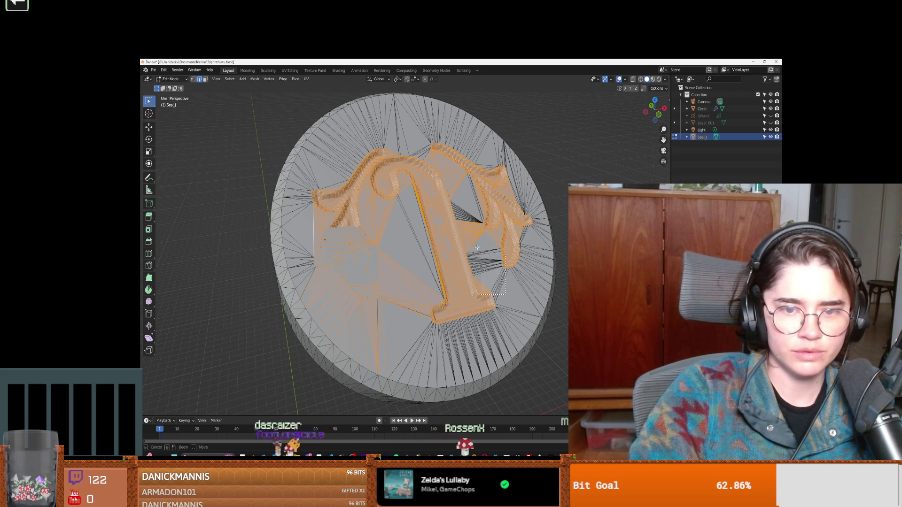
left_click_drag(492, 252, 502, 277, "shift")
left_click(419, 248, "shift")
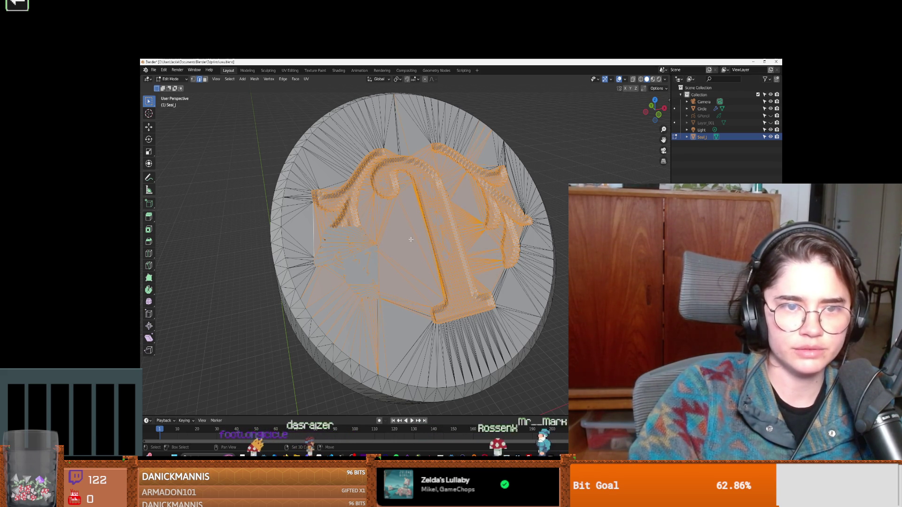
key("x")
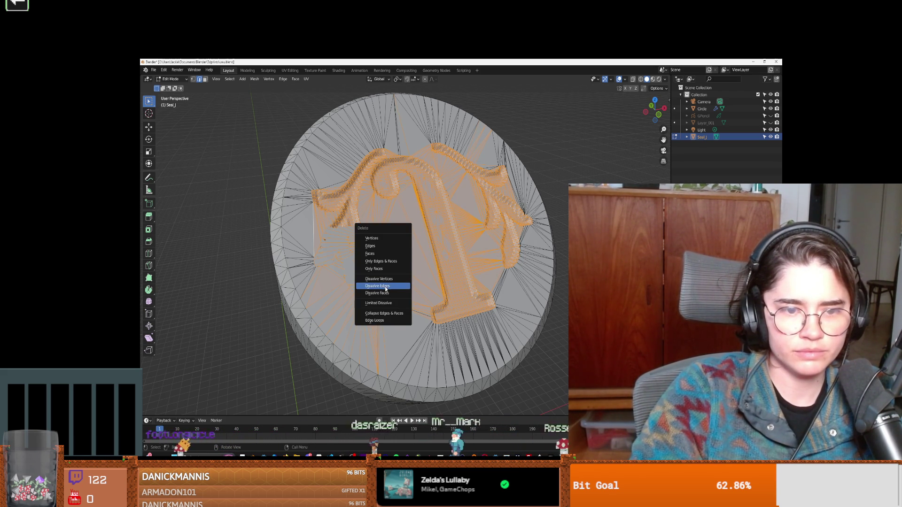
left_click(384, 286)
scroll(357, 235, "up", 3)
left_click_drag(319, 189, 383, 277)
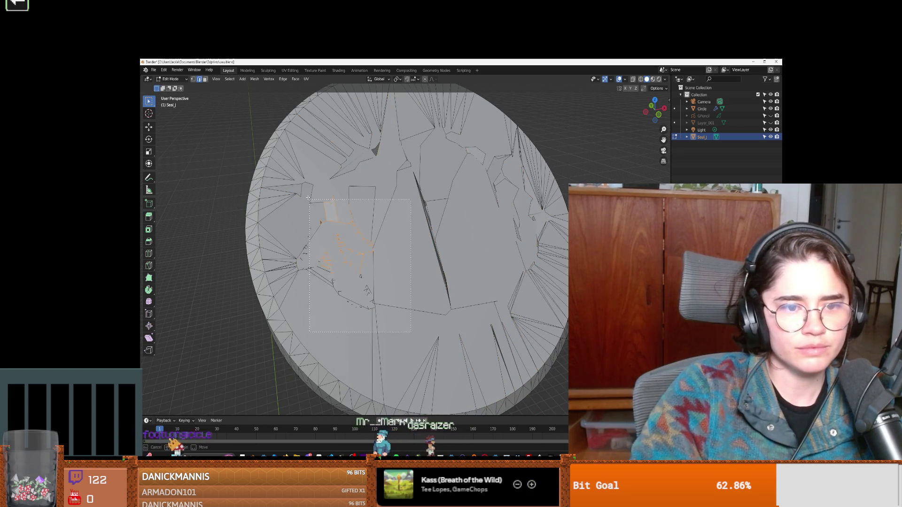
left_click_drag(308, 198, 309, 198)
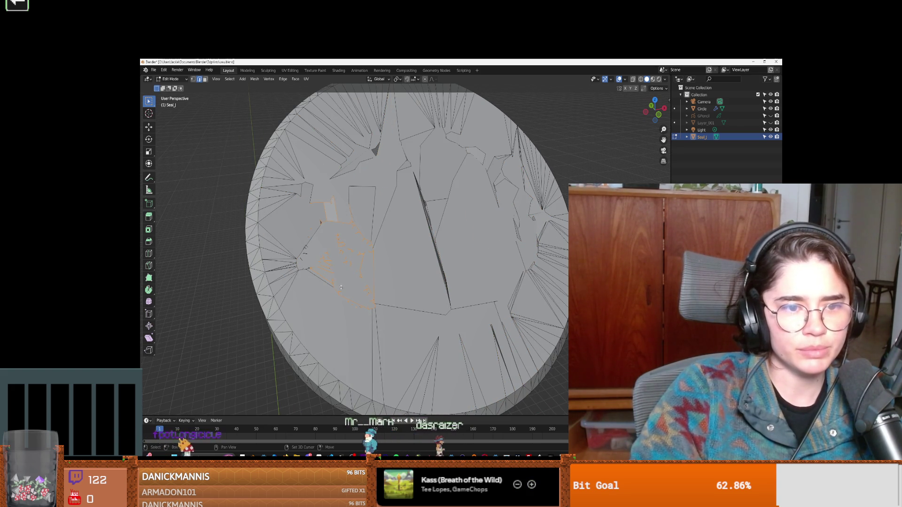
key("x")
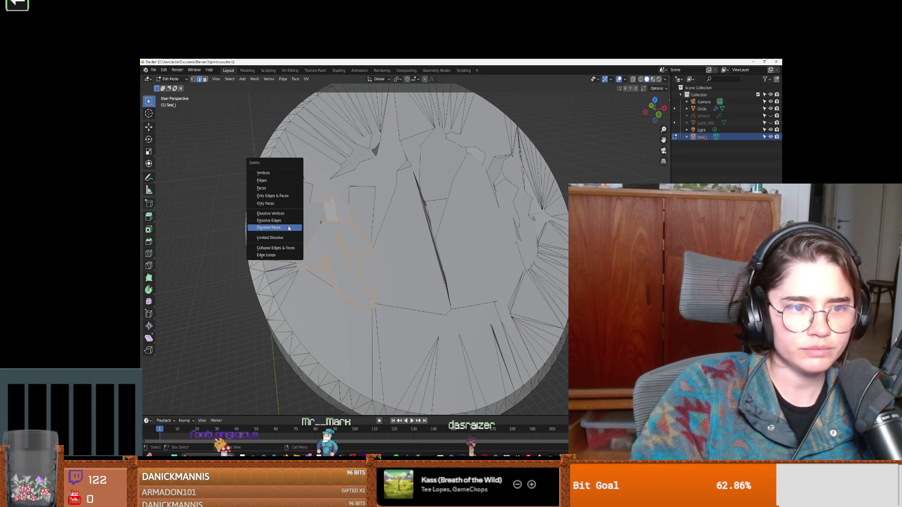
left_click(292, 222)
key("b")
left_click_drag(331, 252, 371, 301)
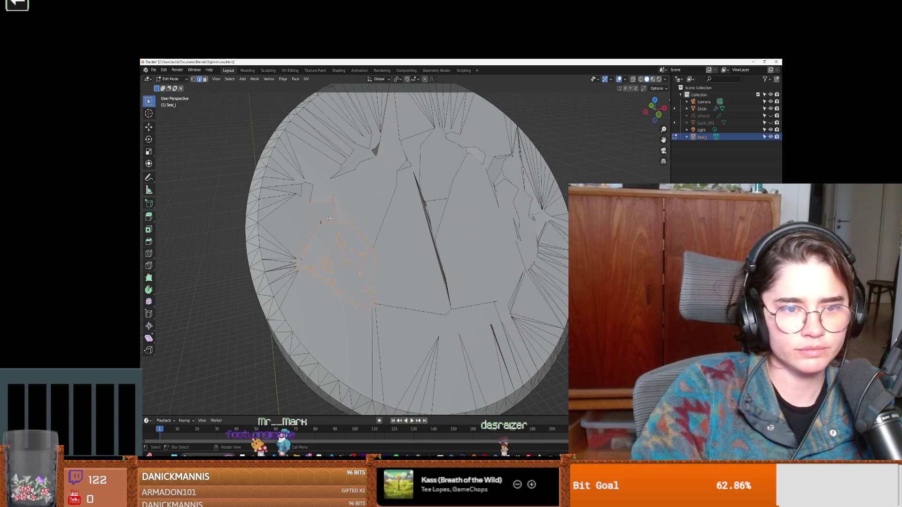
key("x")
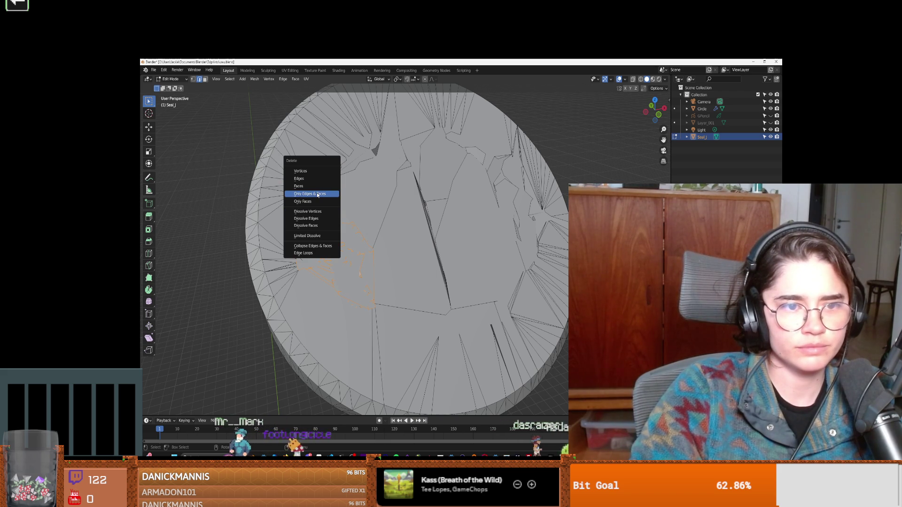
left_click(318, 195)
scroll(443, 280, "down", 5)
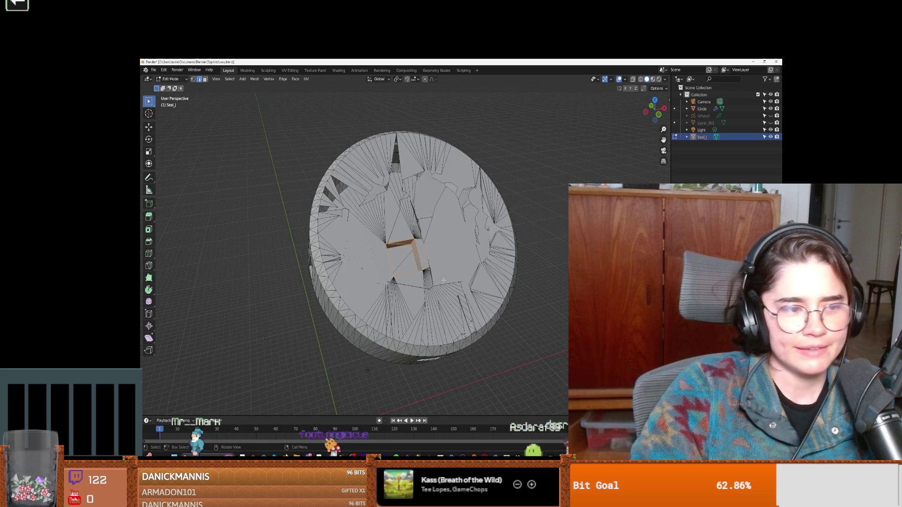
scroll(444, 281, "up", 2)
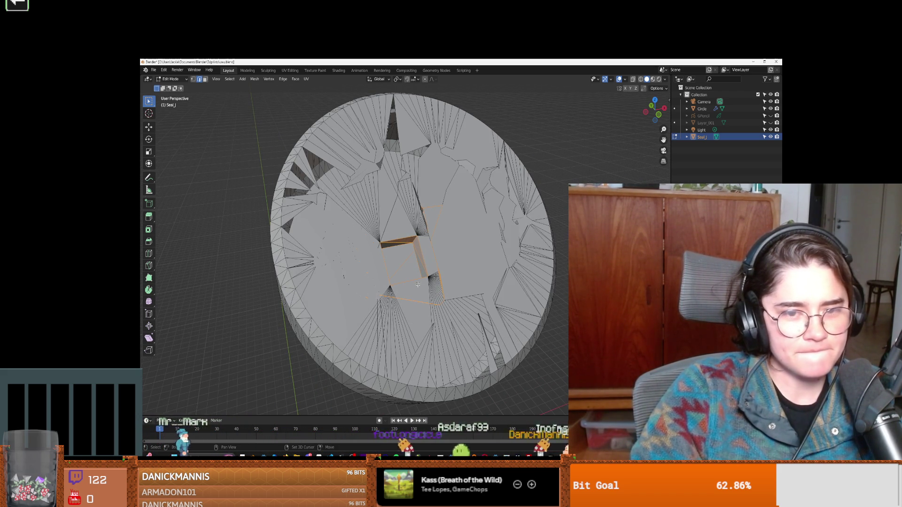
left_click(427, 205, "shift")
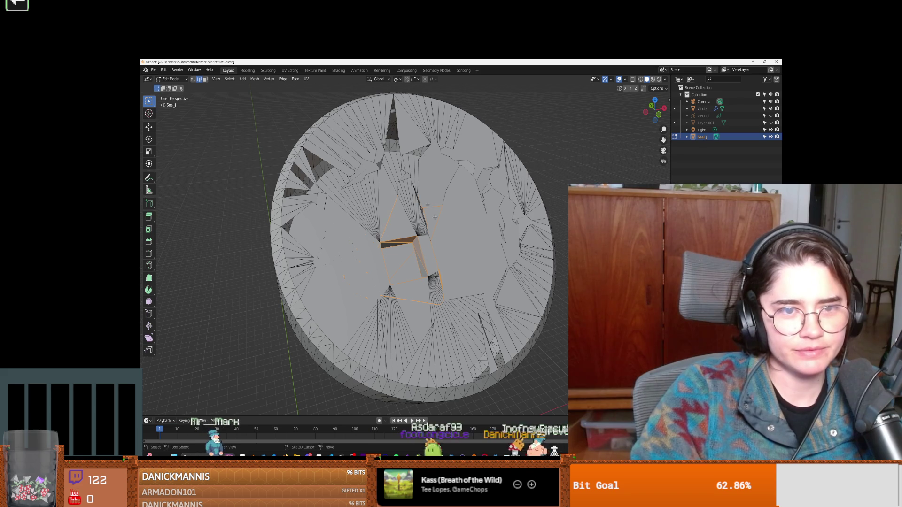
key("x")
left_click(459, 231)
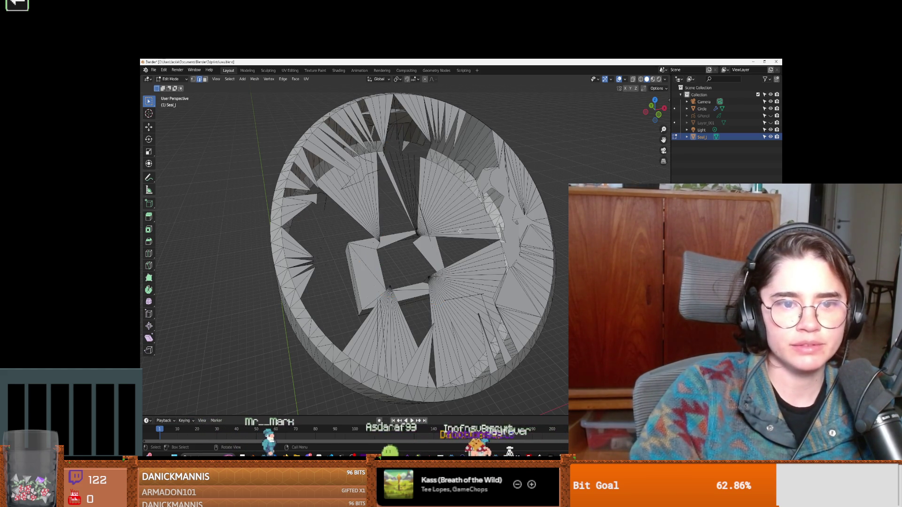
scroll(460, 231, "down", 4)
key("ctrl+z")
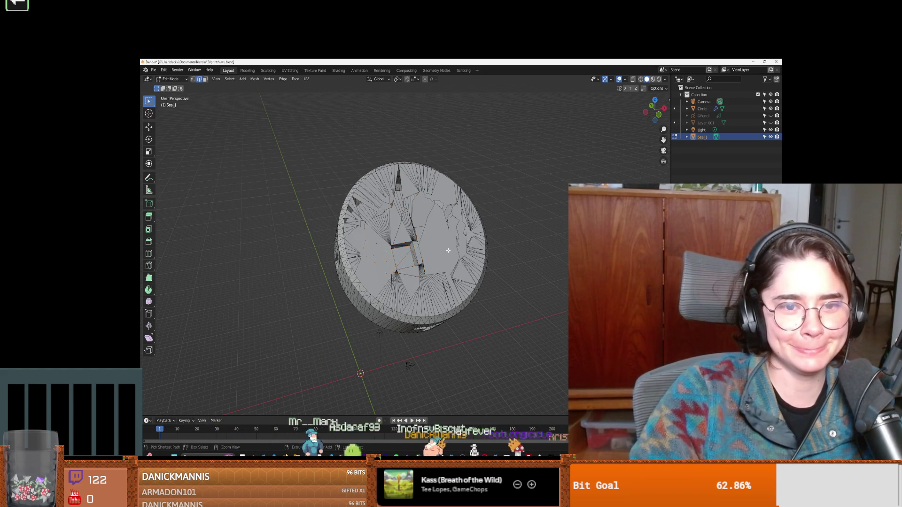
key("ctrl+z")
key("ctrl+z")
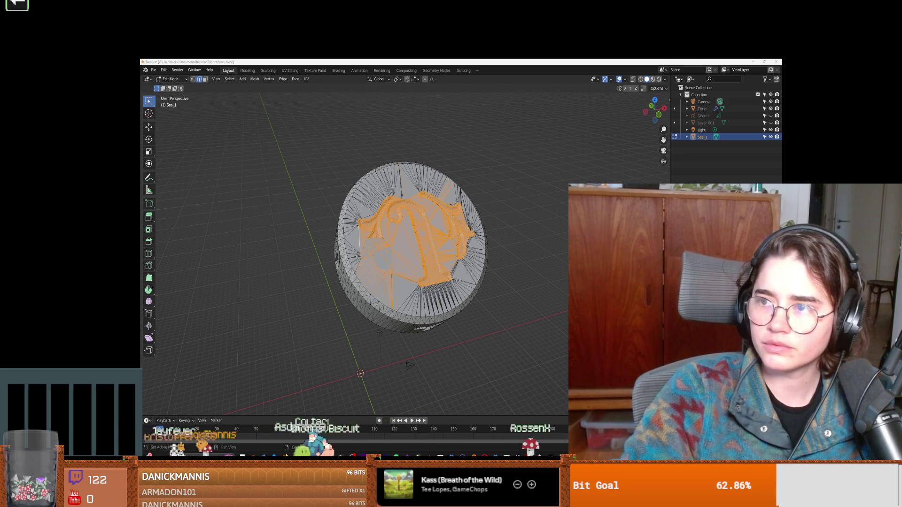
key("alt+Tab")
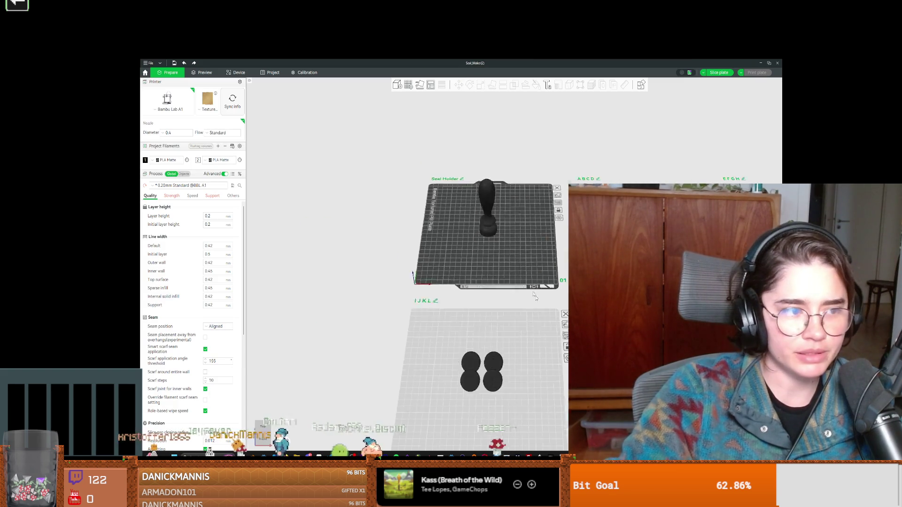
Bring the Misc plate into view and centre on the heart seal.
mouse_move(489, 196)
middle_mouse_down()
mouse_move(398, 279)
mouse_move(492, 279)
middle_mouse_up()
scroll(398, 279, "up", 10)
scroll(492, 279, "up", 3)
mouse_move(343, 234)
middle_mouse_down()
mouse_move(443, 257)
mouse_move(427, 407)
middle_mouse_up()
scroll(443, 256, "down", 2)
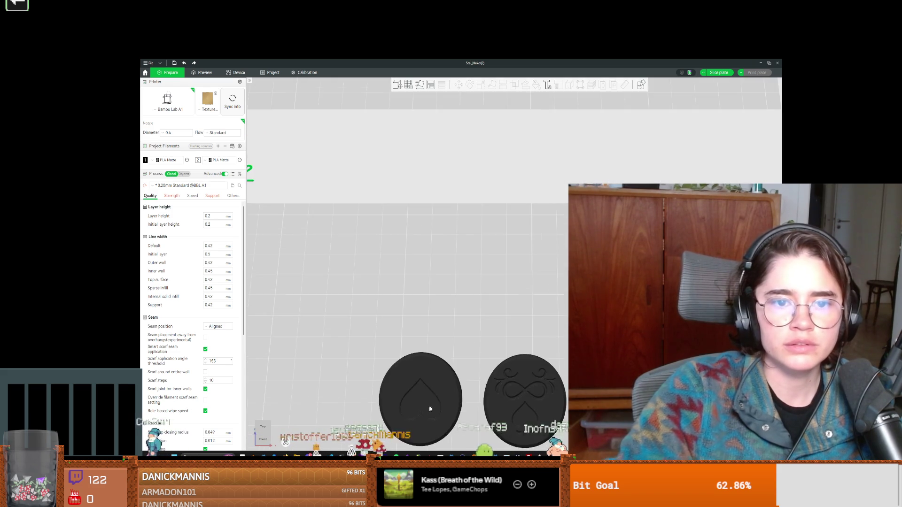
scroll(427, 406, "down", 5)
Look over the four-seal plates, including the H, C, E, E seals.
middle_click_drag(463, 190, 416, 342)
scroll(431, 238, "up", 5)
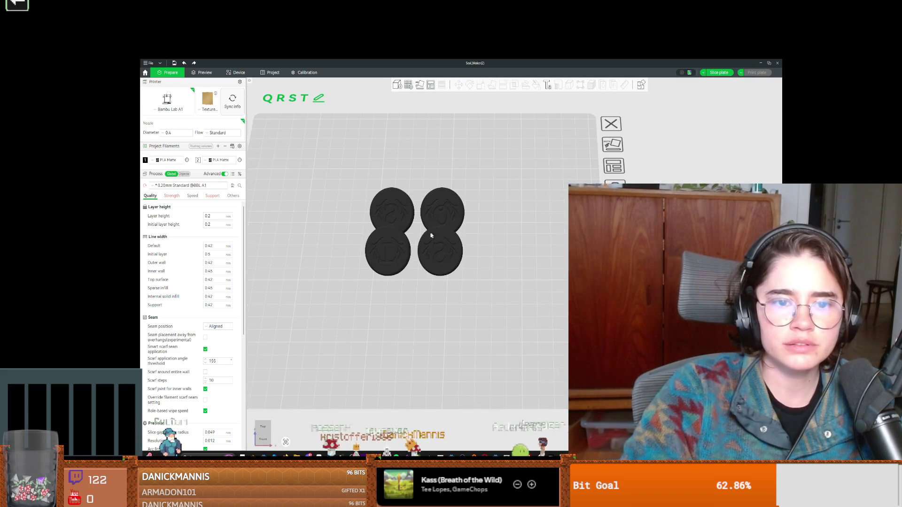
scroll(383, 235, "up", 3)
middle_click_drag(382, 236, 547, 398)
scroll(487, 272, "down", 3)
scroll(488, 271, "down", 2)
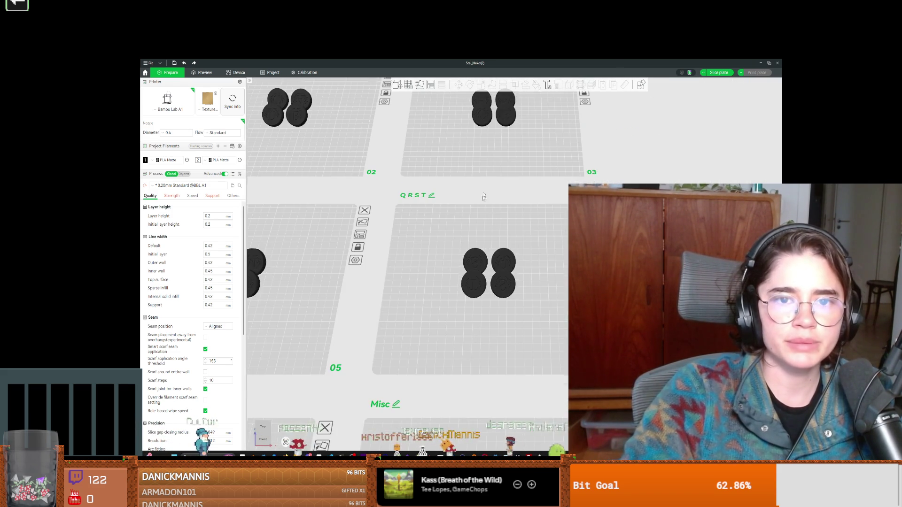
middle_click_drag(488, 272, 465, 404)
scroll(413, 195, "up", 5)
scroll(412, 195, "up", 3)
middle_click_drag(412, 195, 477, 226)
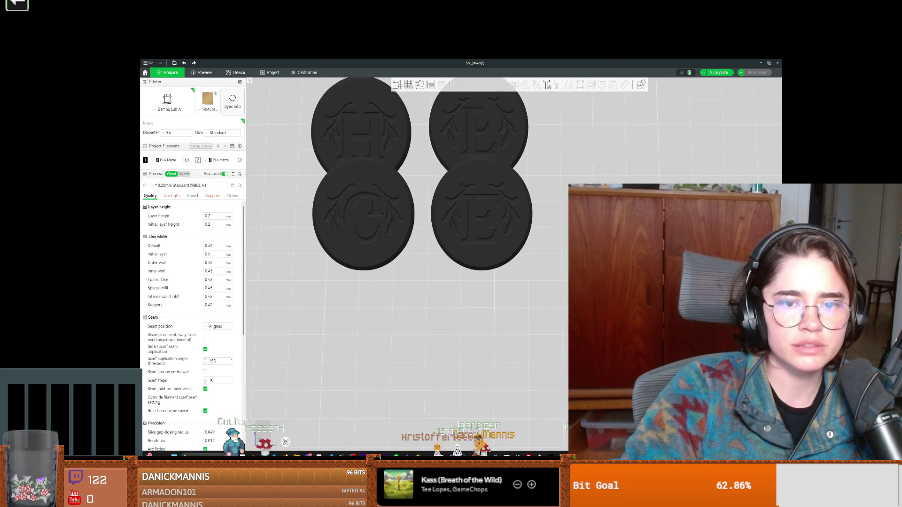
scroll(461, 352, "down", 8)
Inspect the ABCD, MNOP and UVWX plates, then return to select the Misc plate's heart seal.
mouse_move(461, 352)
middle_mouse_down()
mouse_move(498, 310)
mouse_move(468, 379)
middle_mouse_up()
scroll(508, 272, "up", 10)
middle_click_drag(507, 273, 620, 387)
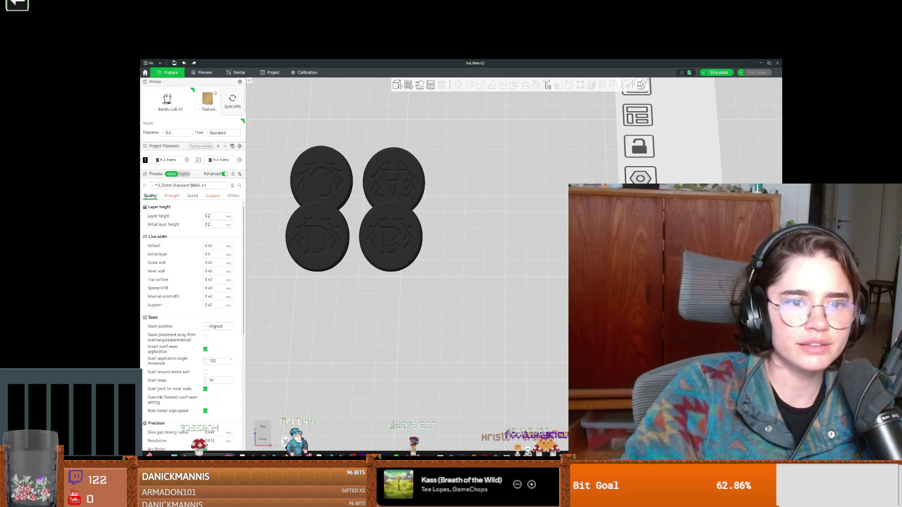
scroll(469, 358, "down", 8)
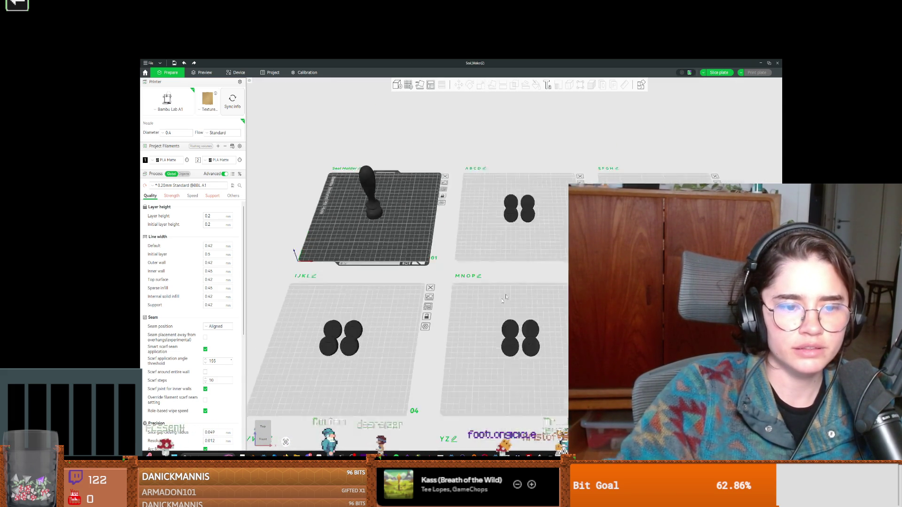
mouse_move(529, 398)
middle_mouse_down()
mouse_move(515, 276)
mouse_move(468, 206)
middle_mouse_up()
scroll(467, 207, "up", 5)
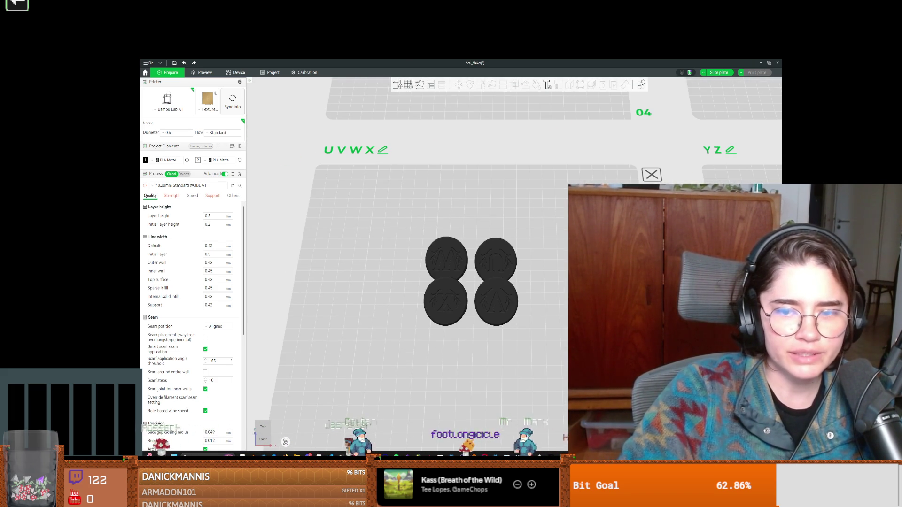
middle_click_drag(617, 290, 371, 282)
scroll(442, 226, "up", 5)
left_click(443, 226)
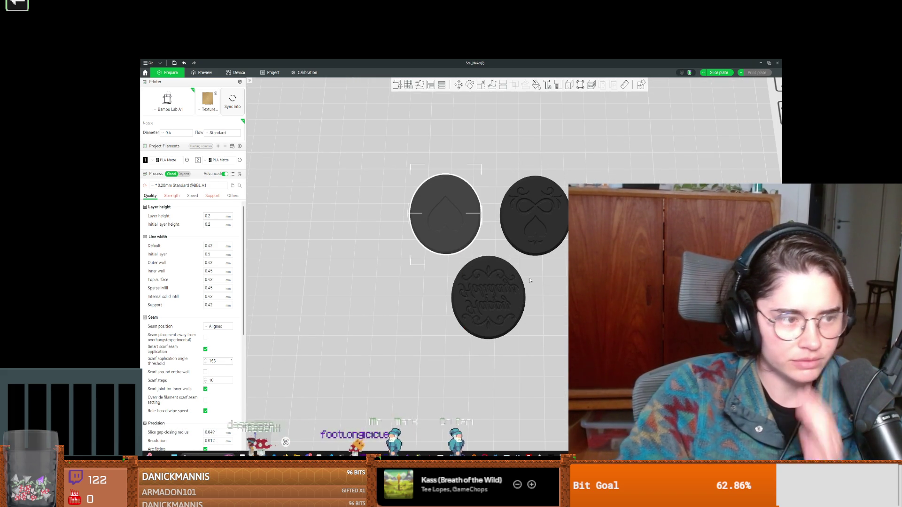
Export the heart seal from the Misc plate as one STL named Seal_Heart.stl.
right_click(461, 234)
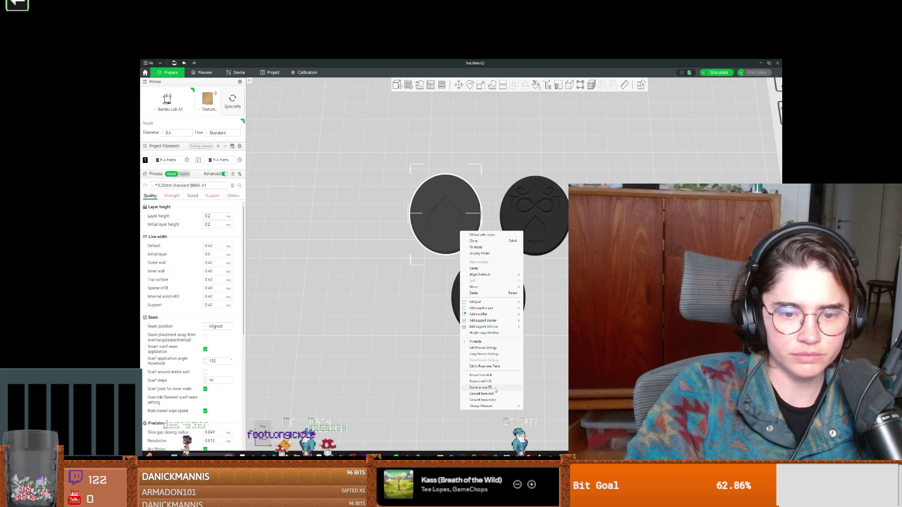
left_click(481, 388)
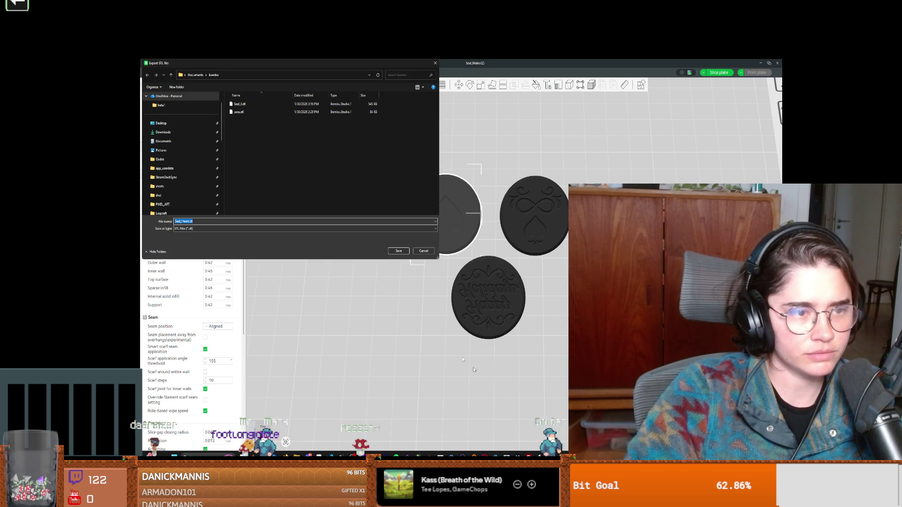
left_click(398, 251)
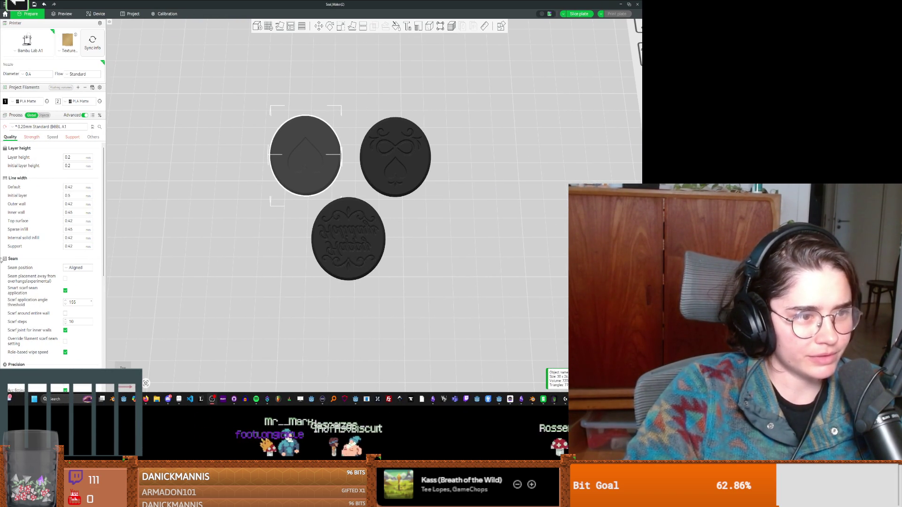
Back in Blender, deselect the whole seal mesh and choose File > New > General.
key("alt+Tab")
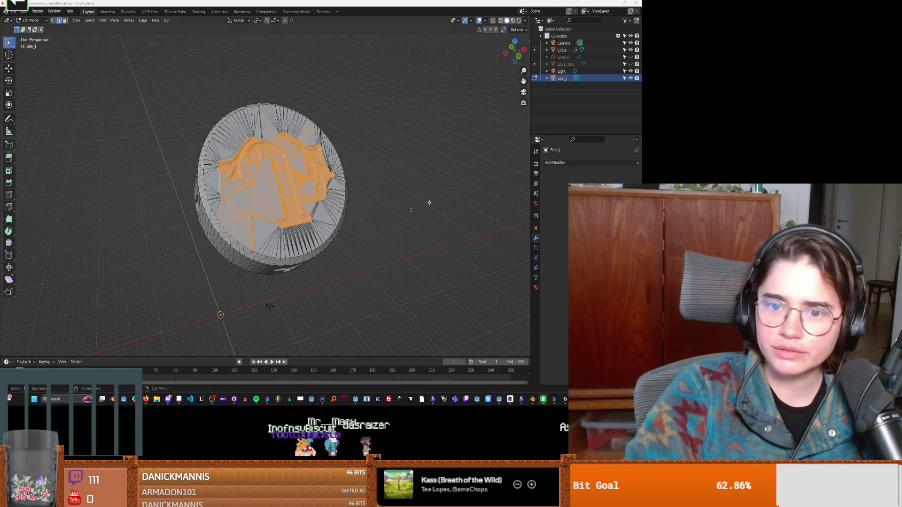
key("alt+a")
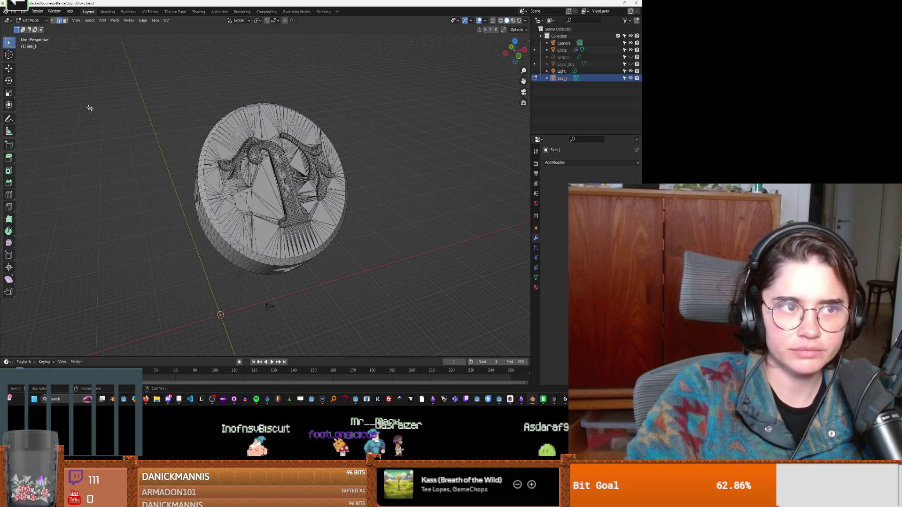
left_click(23, 11)
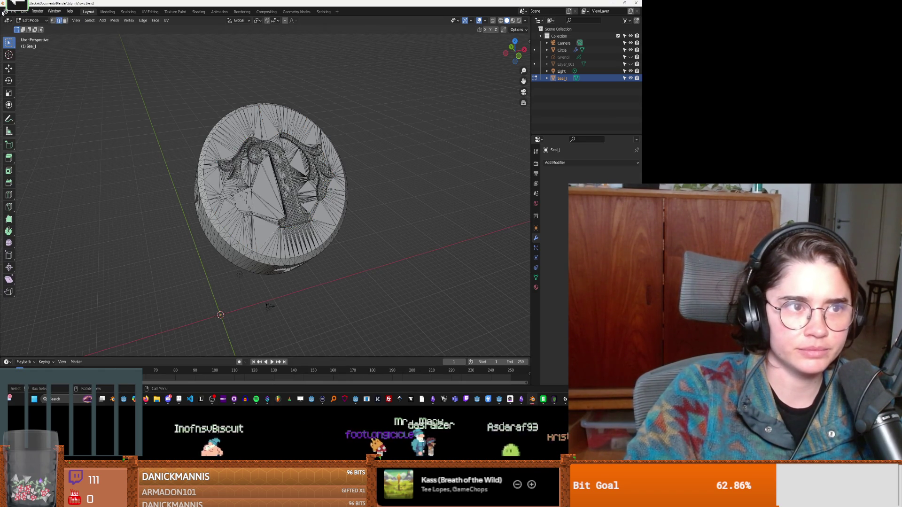
left_click(13, 12)
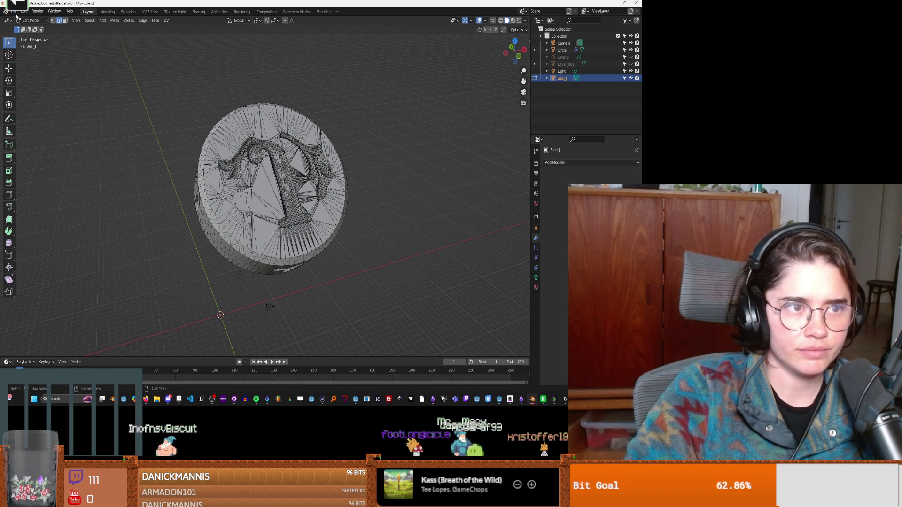
left_click(14, 11)
mouse_move(28, 20)
left_click(92, 23)
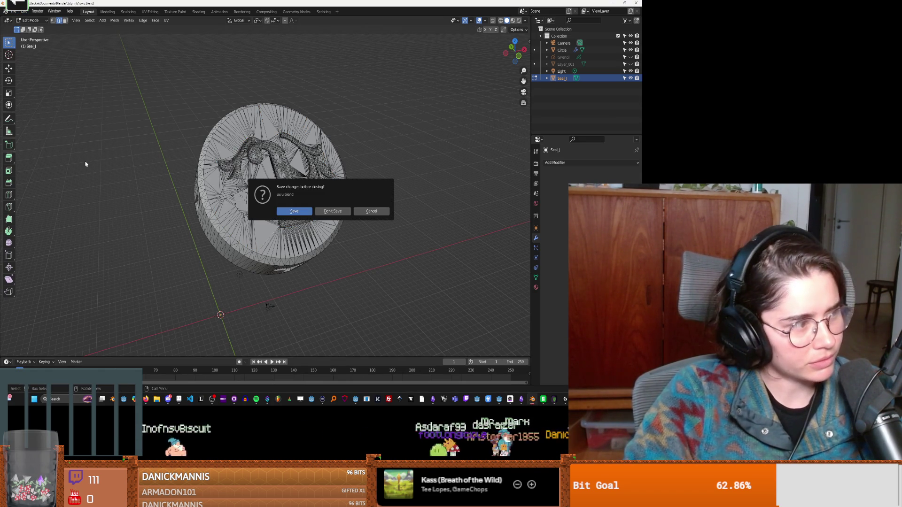
Load the new scene without saving uwu.blend and delete the default cube.
left_click(334, 212)
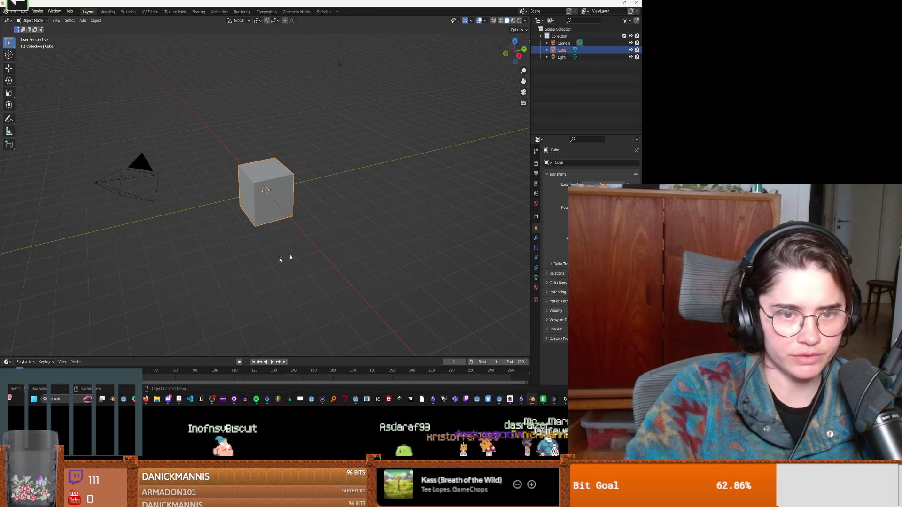
key("Delete")
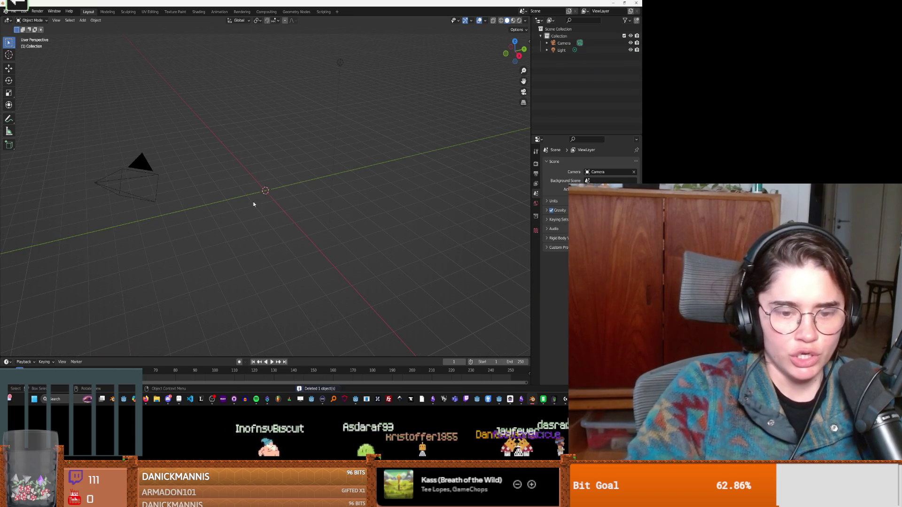
left_click(13, 11)
mouse_move(35, 107)
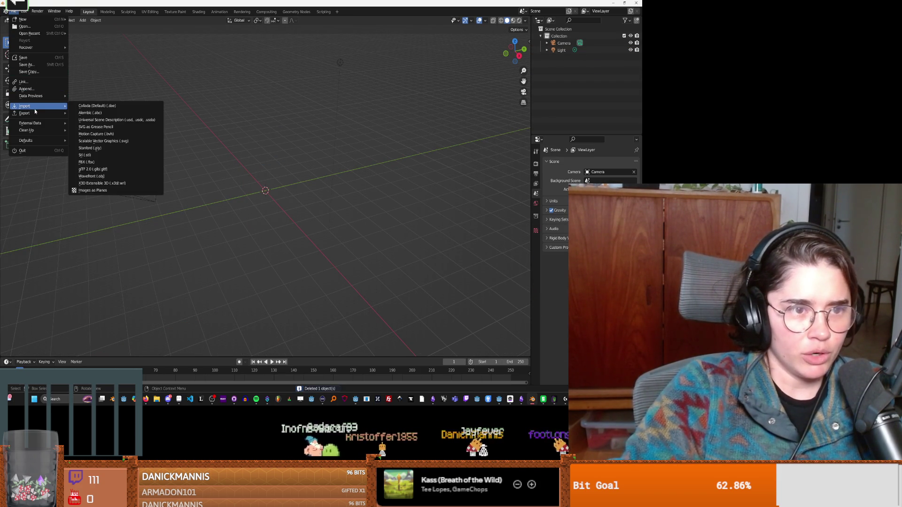
left_click(102, 156)
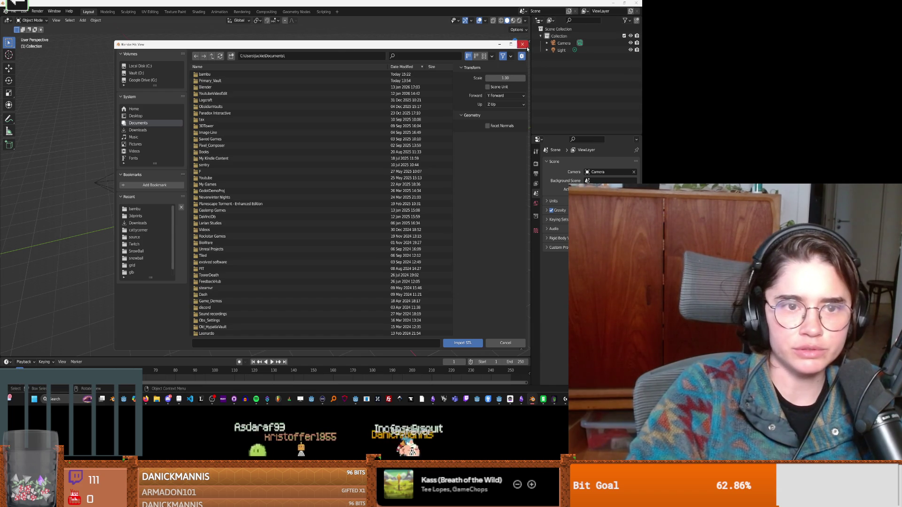
left_click(523, 44)
Import Seal_Heart.stl from the bambu folder into the scene.
left_click(13, 12)
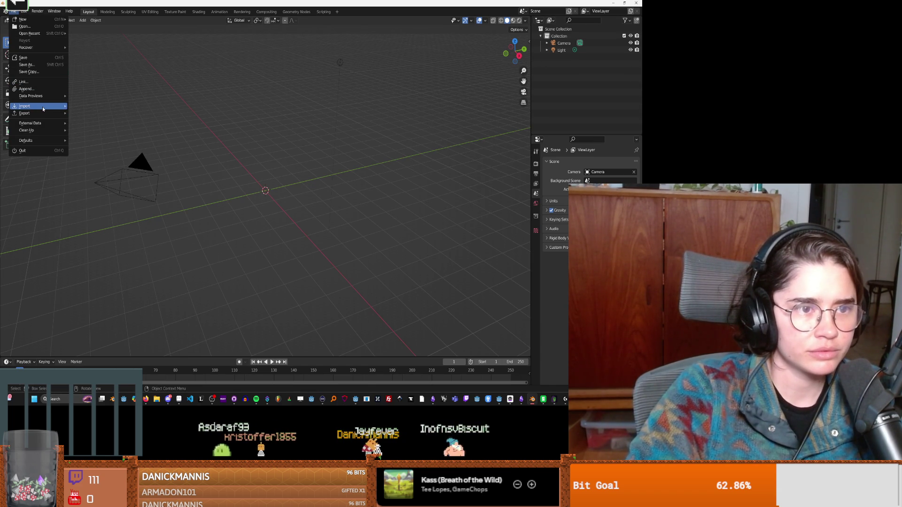
mouse_move(42, 107)
left_click(111, 155)
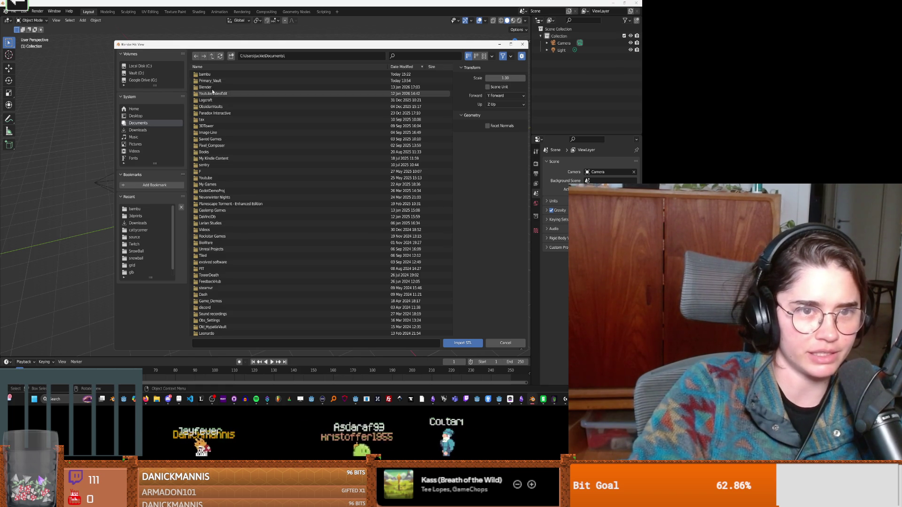
left_click(215, 74)
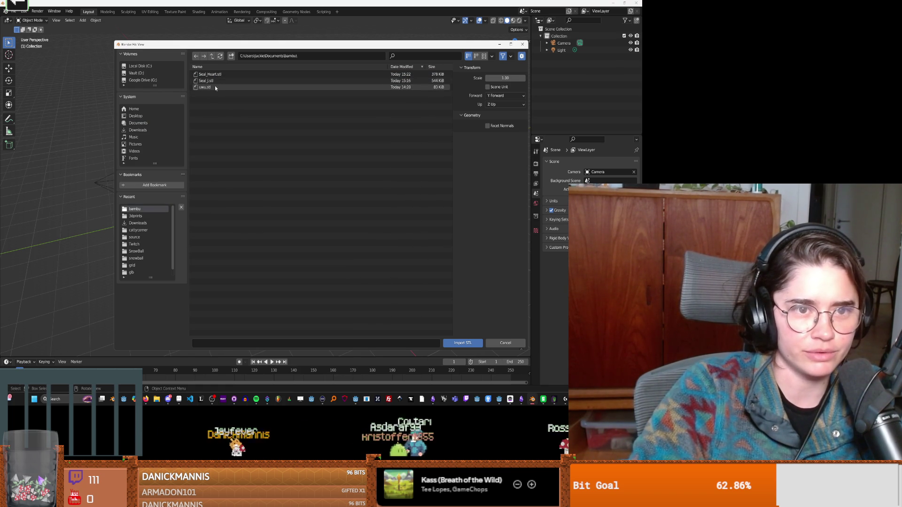
double_click(210, 74)
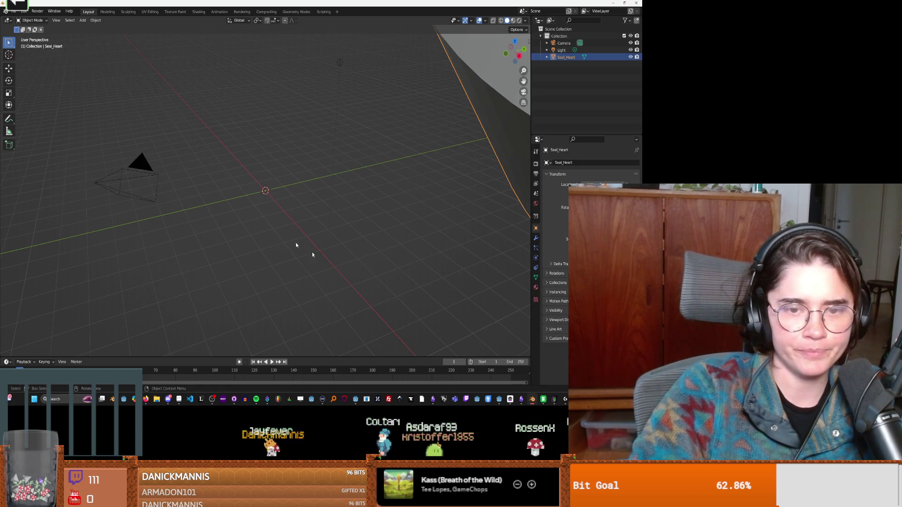
Orbit to the imported disc, enter Edit Mode on Seal_Heart and switch to the Sculpting workspace.
scroll(352, 278, "down", 5)
mouse_move(382, 253)
middle_mouse_down()
mouse_move(406, 265)
mouse_move(314, 252)
mouse_move(347, 242)
mouse_move(364, 243)
mouse_move(255, 302)
mouse_move(155, 113)
middle_mouse_up()
scroll(186, 169, "up", 2)
key("Tab")
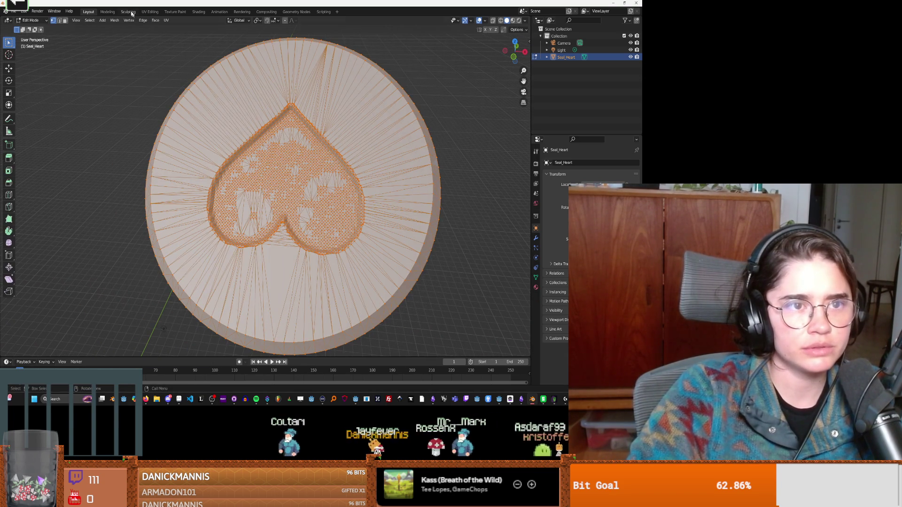
left_click(128, 12)
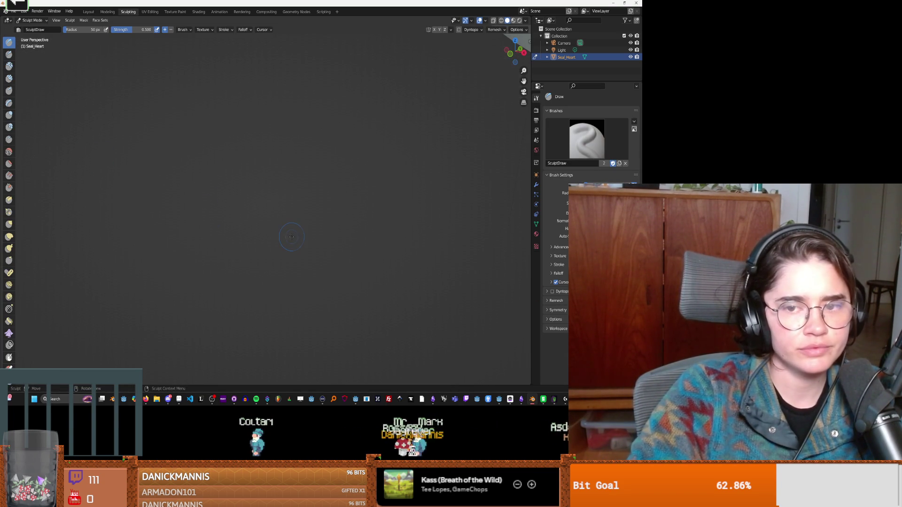
Orbit and zoom to face the raised heart relief head-on for close inspection.
scroll(292, 238, "down", 3)
mouse_move(292, 238)
middle_mouse_down()
mouse_move(295, 250)
mouse_move(325, 235)
mouse_move(316, 224)
middle_mouse_up()
scroll(294, 250, "up", 4)
scroll(295, 250, "down", 3)
scroll(317, 224, "up", 3)
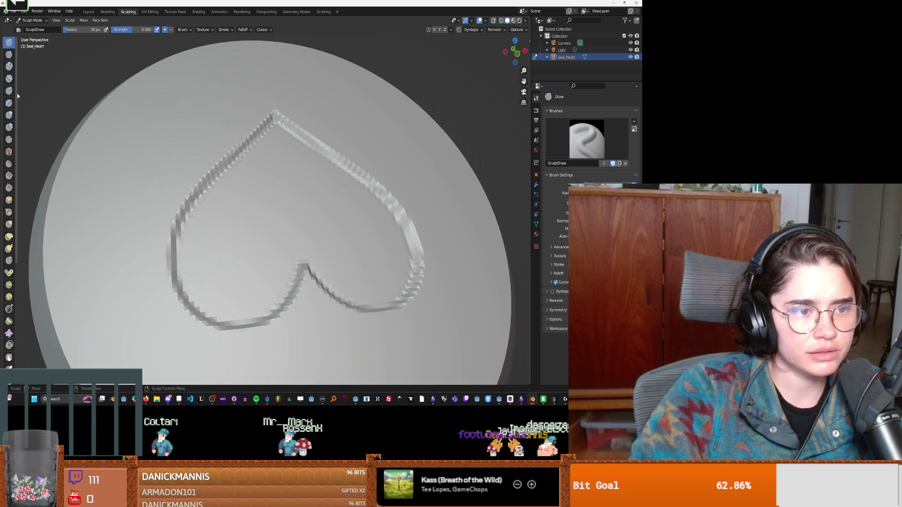
scroll(9, 277, "down", 3)
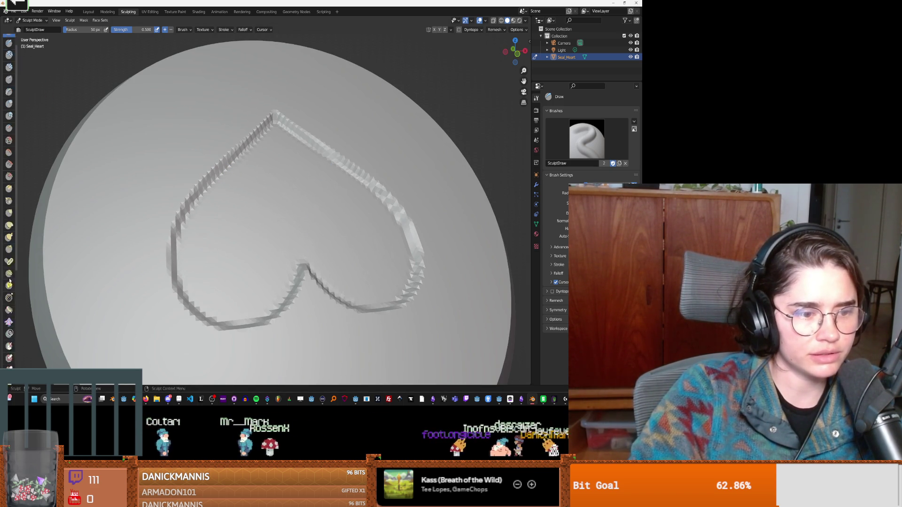
scroll(10, 280, "up", 3)
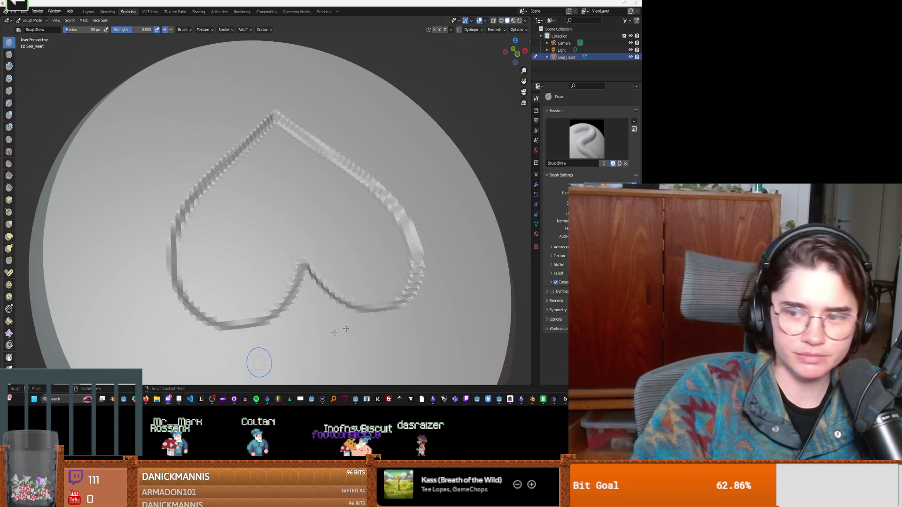
key("alt+Tab")
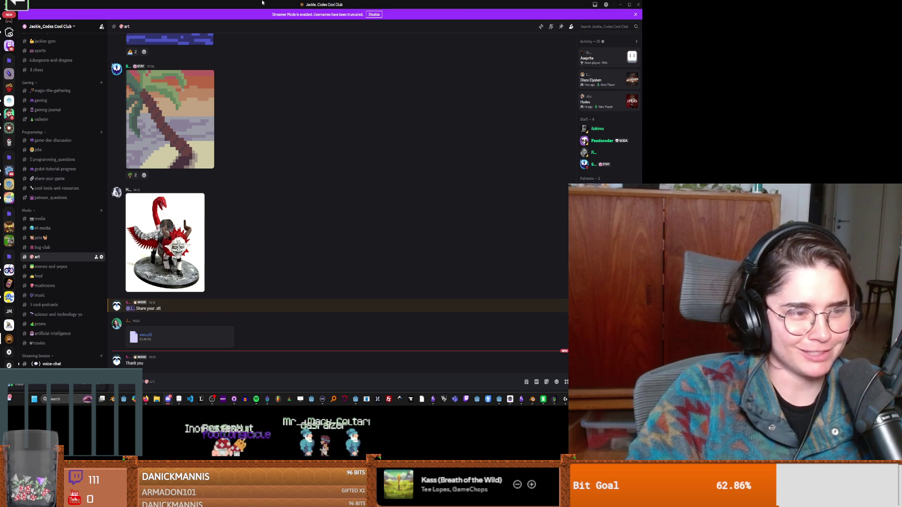
key("alt+Tab")
mouse_move(339, 244)
middle_mouse_down()
mouse_move(290, 228)
mouse_move(312, 169)
mouse_move(331, 226)
mouse_move(352, 217)
mouse_move(229, 216)
middle_mouse_up()
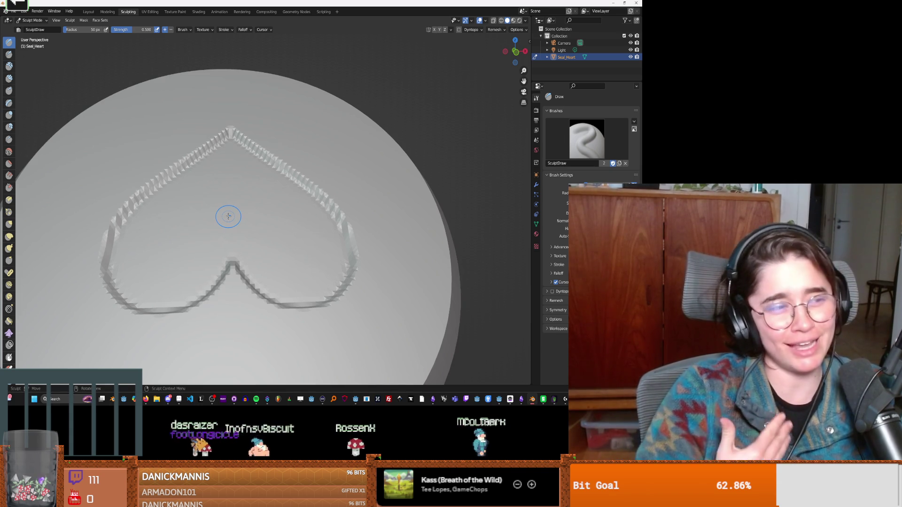
mouse_move(155, 160)
left_mouse_down()
mouse_move(249, 222)
mouse_move(197, 202)
mouse_move(188, 263)
mouse_move(195, 219)
left_mouse_up()
key("ctrl+z")
key("ctrl+z")
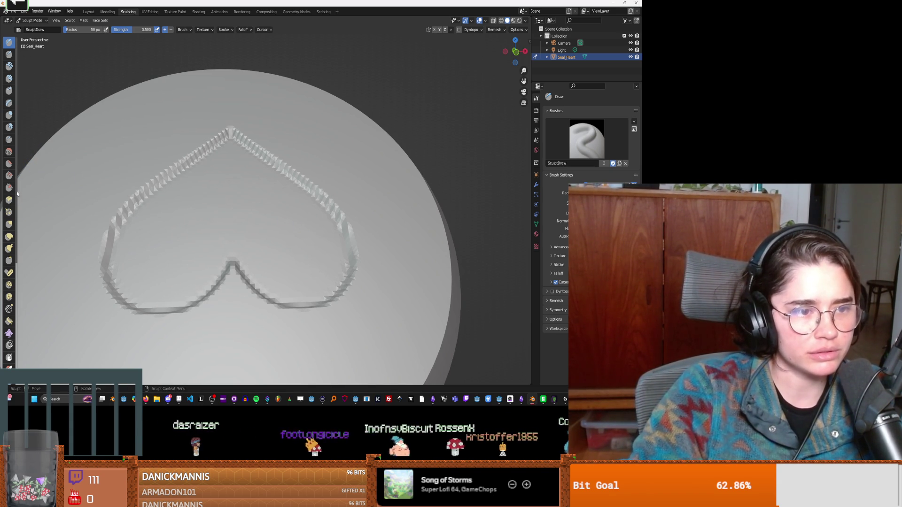
scroll(8, 262, "down", 3)
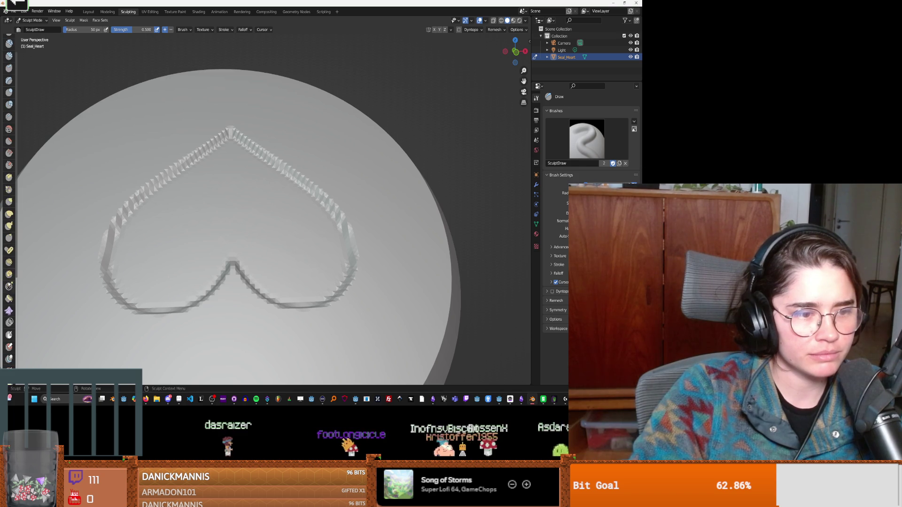
scroll(10, 291, "down", 6)
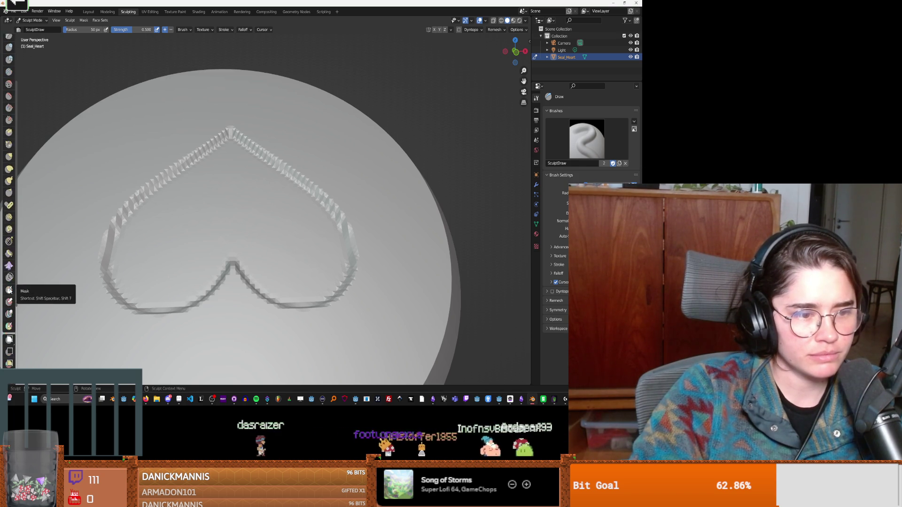
scroll(9, 292, "down", 4)
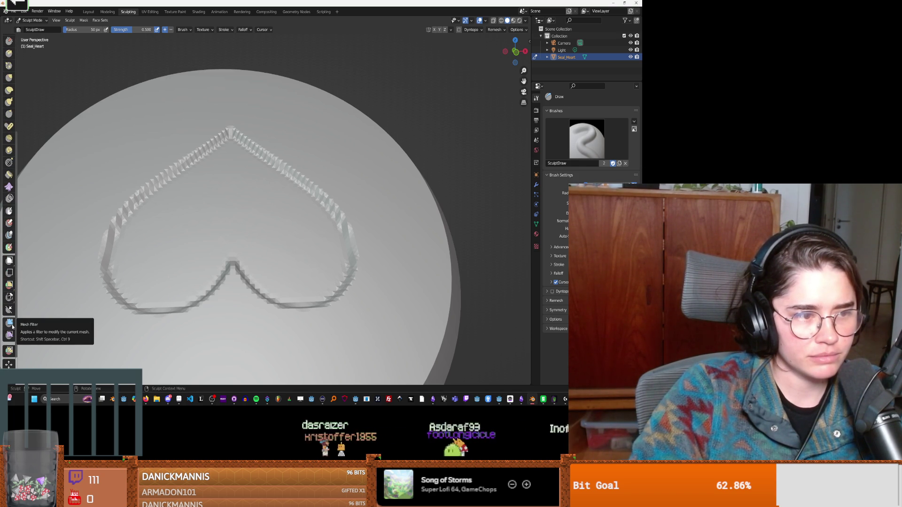
scroll(12, 326, "down", 3)
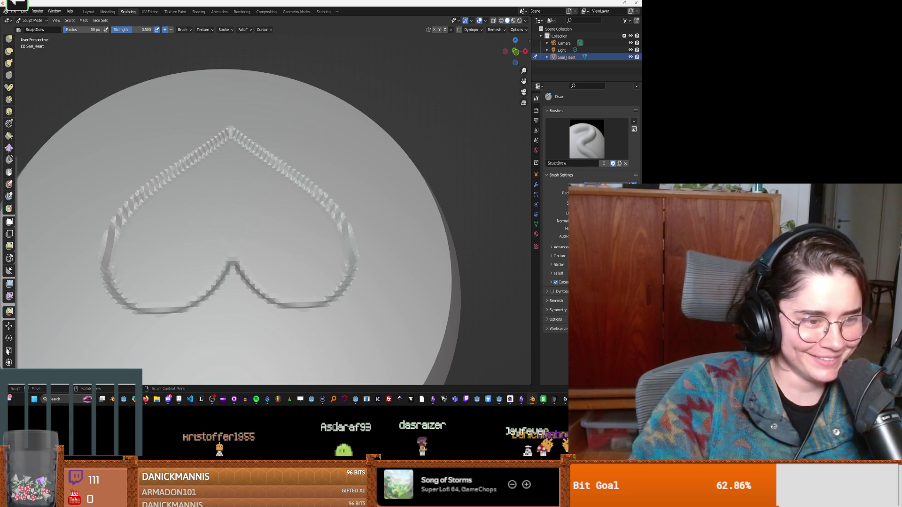
scroll(7, 311, "up", 10)
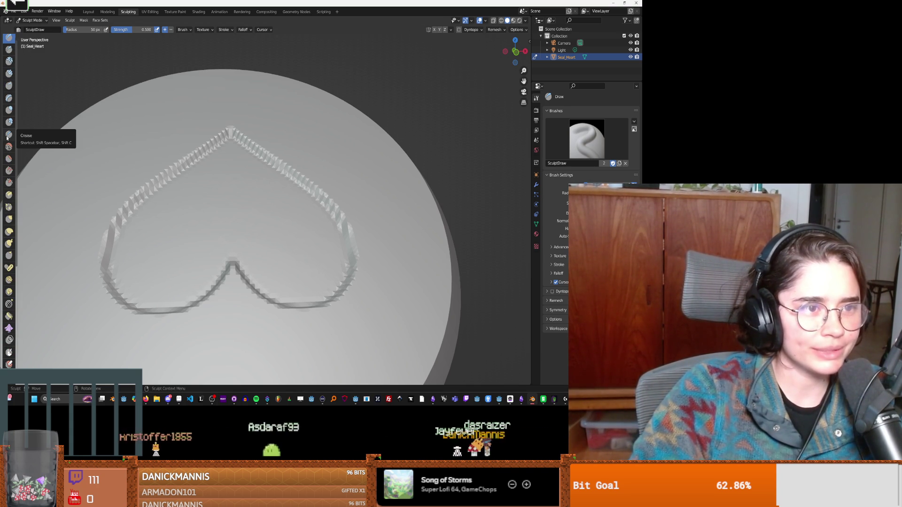
scroll(8, 150, "down", 3)
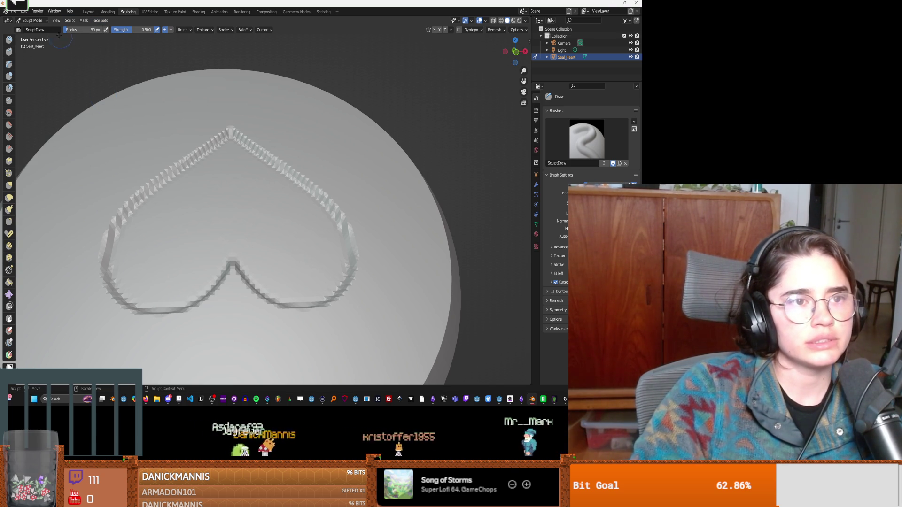
Enter mesh editing on the Seal_Heart disc and turn it to face the view head-on.
left_click(108, 13)
key("KP_Decimal")
mouse_move(263, 188)
middle_mouse_down()
mouse_move(372, 156)
mouse_move(301, 202)
middle_mouse_up()
scroll(280, 253, "up", 8)
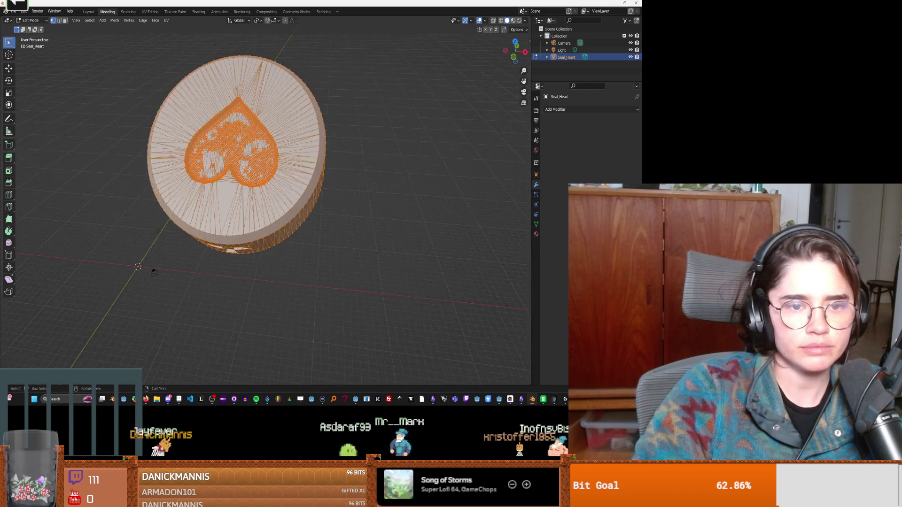
mouse_move(279, 253)
middle_mouse_down()
mouse_move(267, 147)
mouse_move(287, 218)
middle_mouse_up()
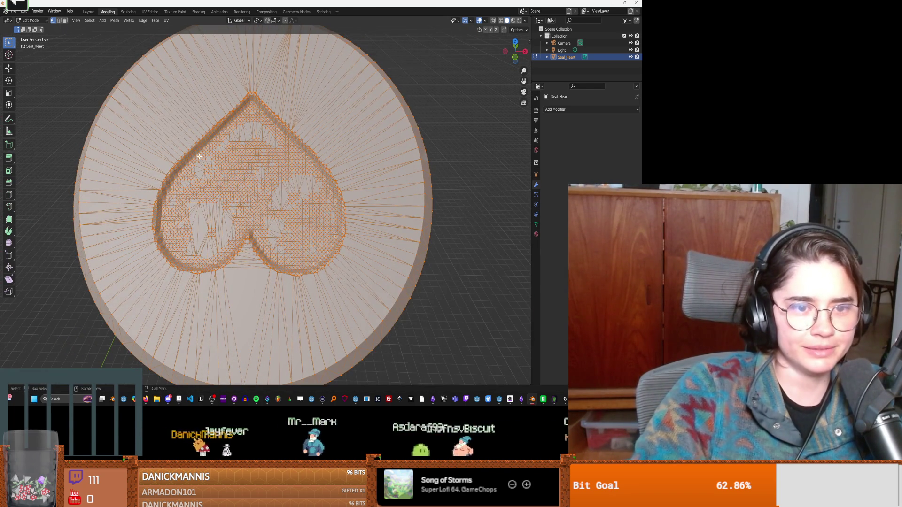
Box-select all the heart relief vertices in several passes, from the lobes to the tip.
key("alt+a")
left_click_drag(159, 140, 239, 189)
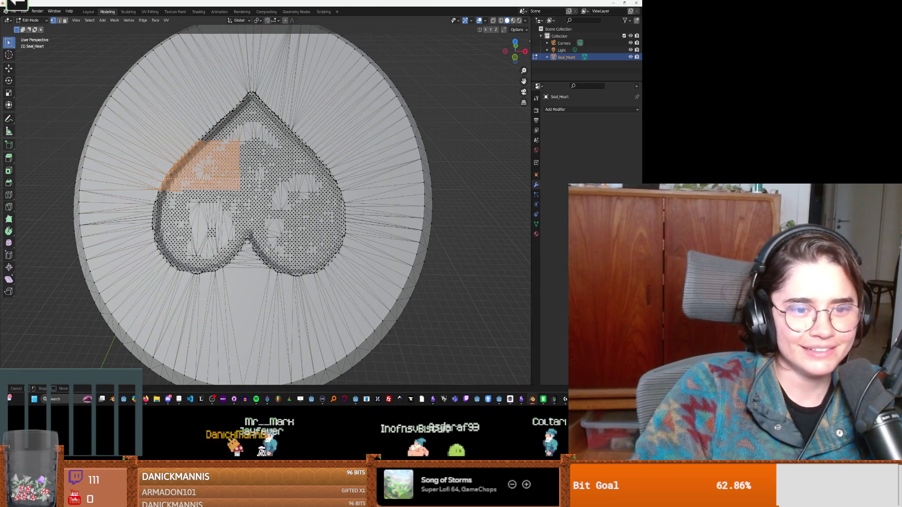
left_click_drag(266, 250, 267, 251, "shift")
mouse_move(179, 240)
left_mouse_down("shift")
mouse_move(229, 275)
mouse_move(281, 275)
left_mouse_up("shift")
left_click_drag(279, 228, 341, 288, "shift")
left_click_drag(347, 230, 318, 188, "shift")
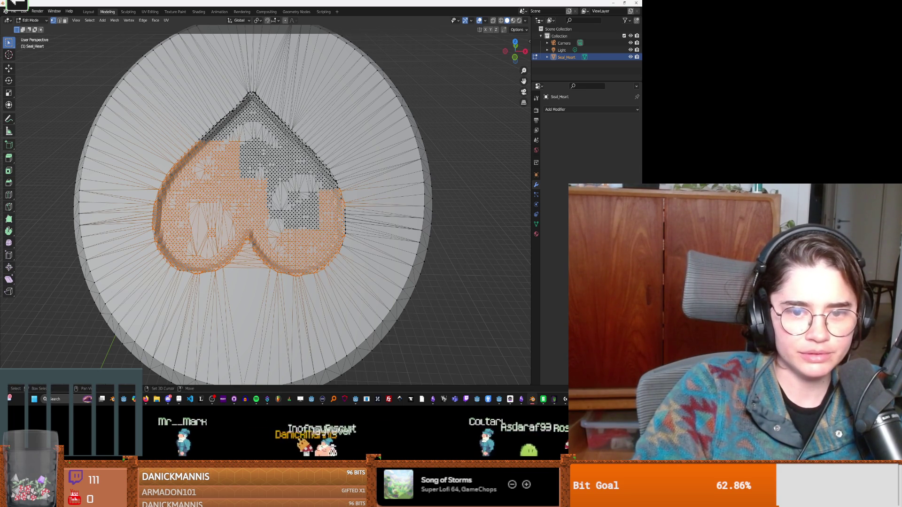
left_click_drag(266, 177, 357, 235, "shift")
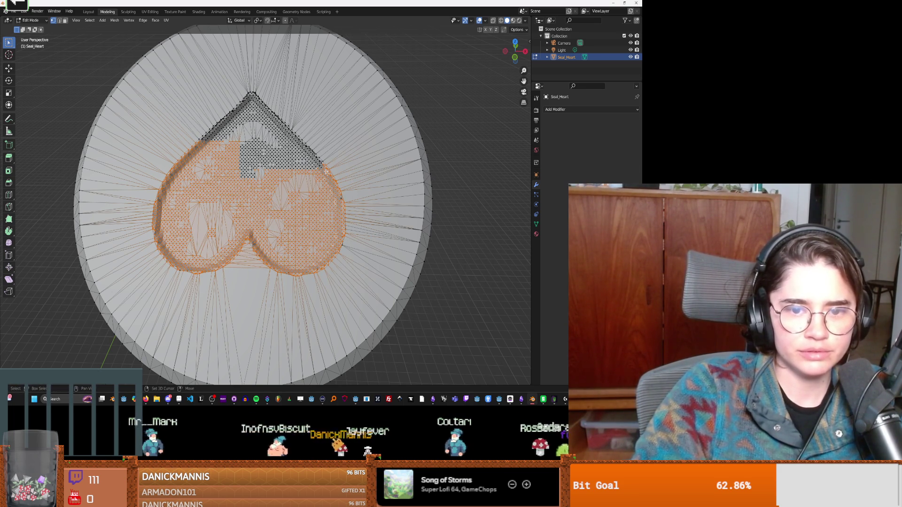
scroll(354, 214, "up", 3)
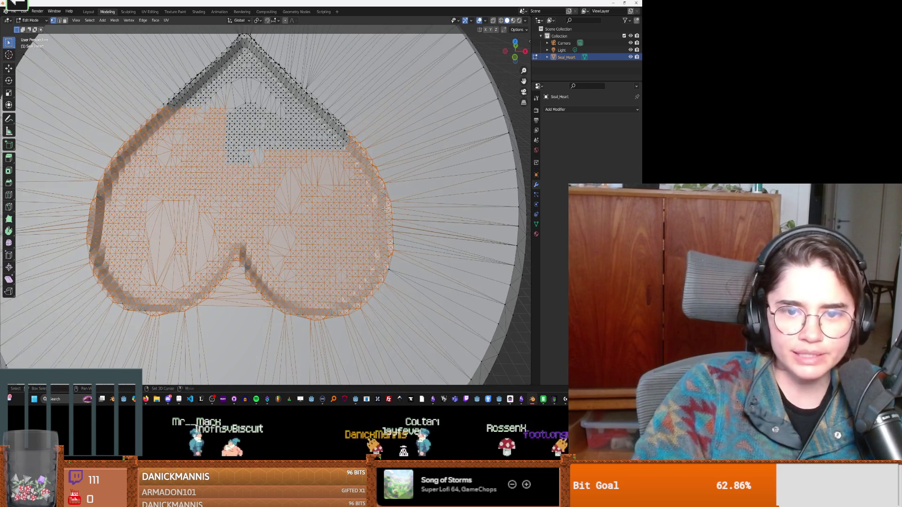
left_click_drag(364, 200, 208, 45, "shift")
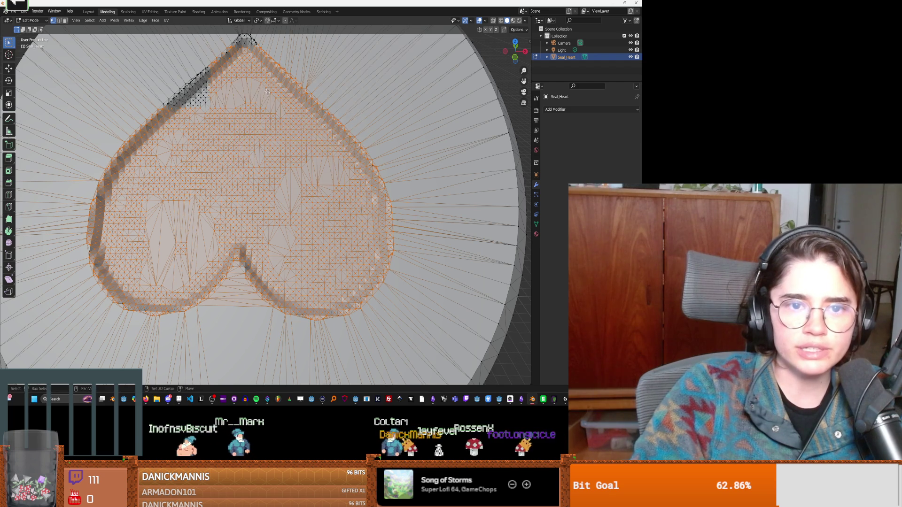
left_click_drag(141, 47, 141, 47, "shift")
middle_click_drag(141, 48, 210, 73)
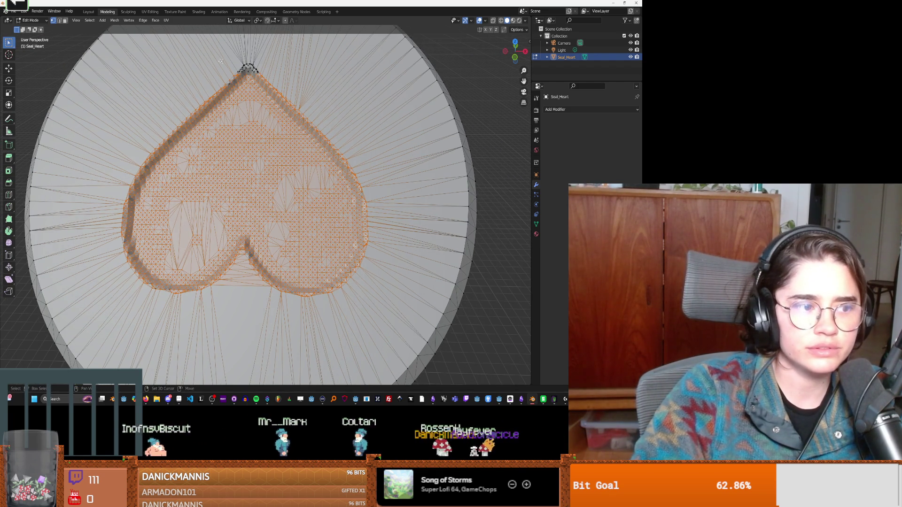
left_click_drag(282, 96, 207, 54, "shift")
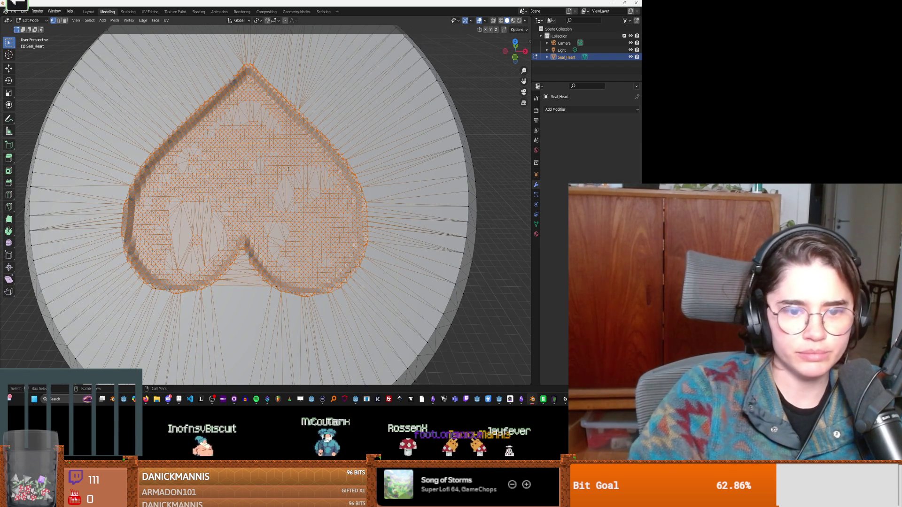
left_click_drag(110, 188, 224, 258, "shift")
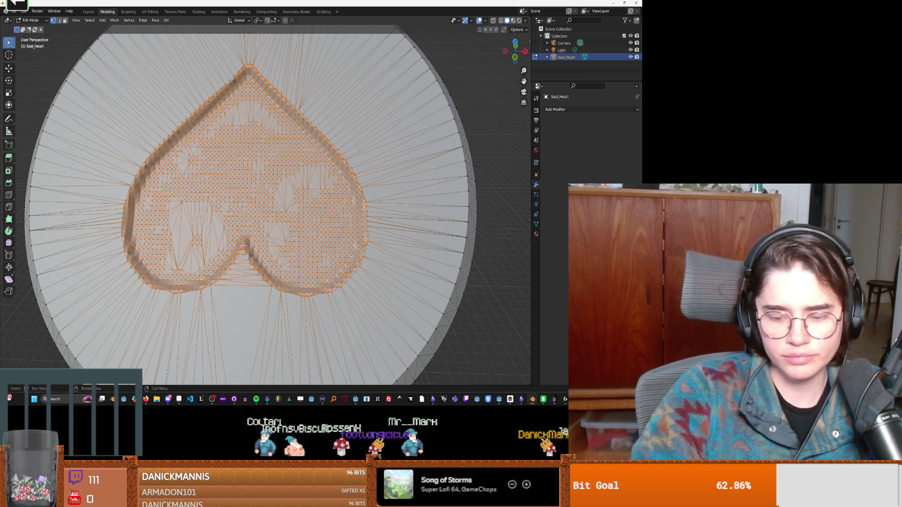
Delete the selected heart geometry as a trial, then undo the deletion.
key("x")
left_click(239, 228)
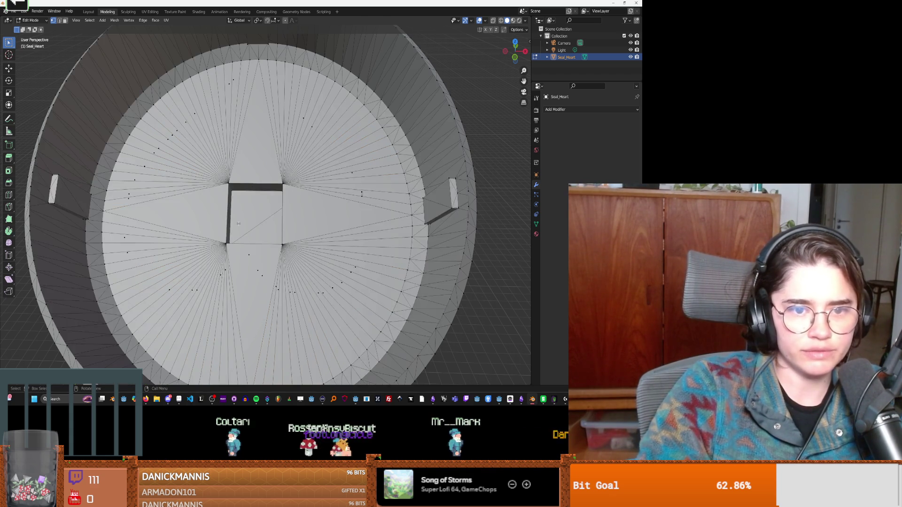
scroll(241, 239, "down", 5)
key("ctrl+z")
scroll(235, 216, "up", 2)
Delete the selected heart geometry again through the right-click options menu.
right_click(227, 202)
key("Escape")
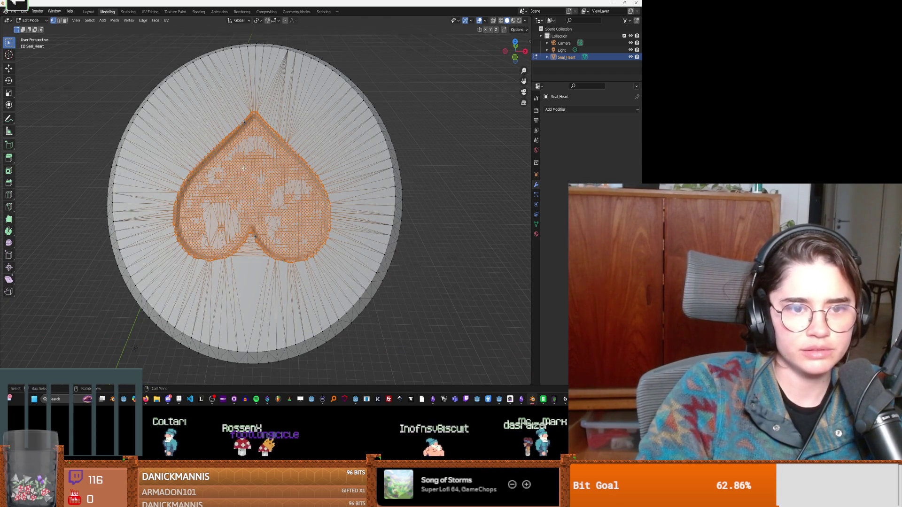
right_click(232, 144)
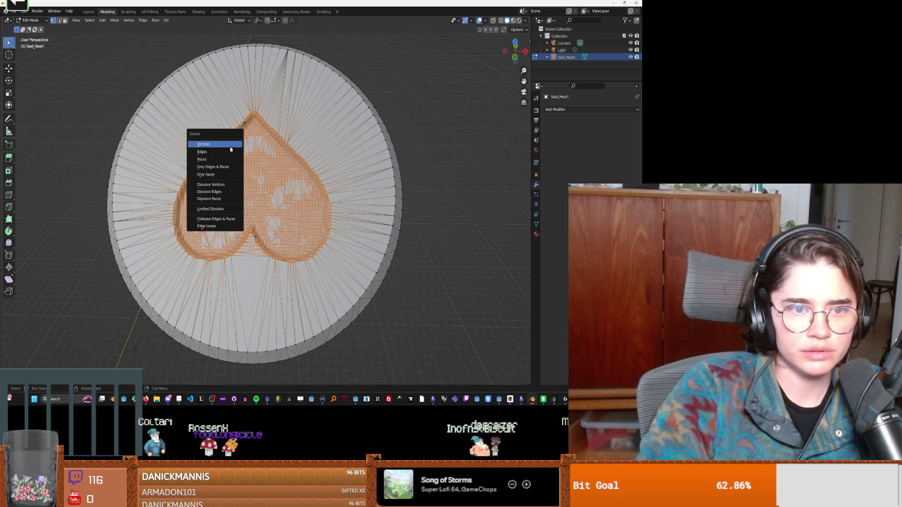
left_click(192, 155)
scroll(221, 158, "up", 3)
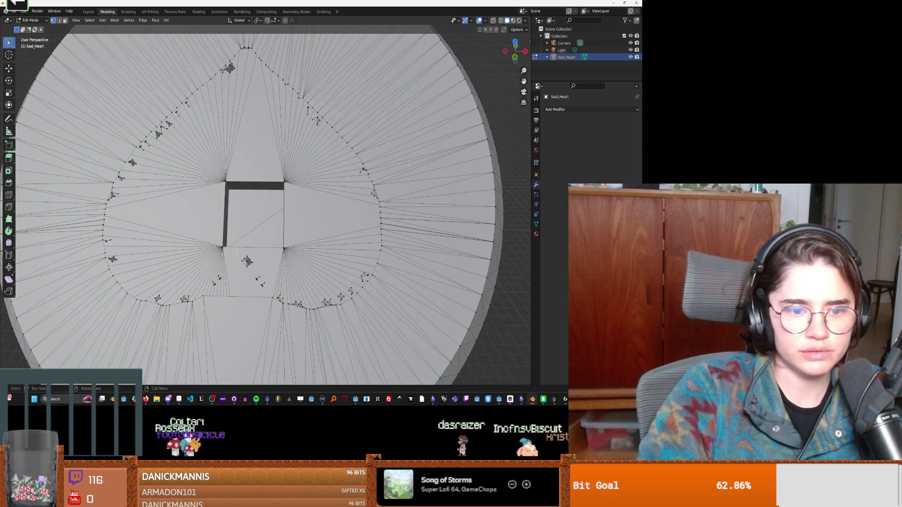
Select the heart outline's lower vertices, centre on them, and reveal hidden geometry with Alt+H.
left_click(224, 297)
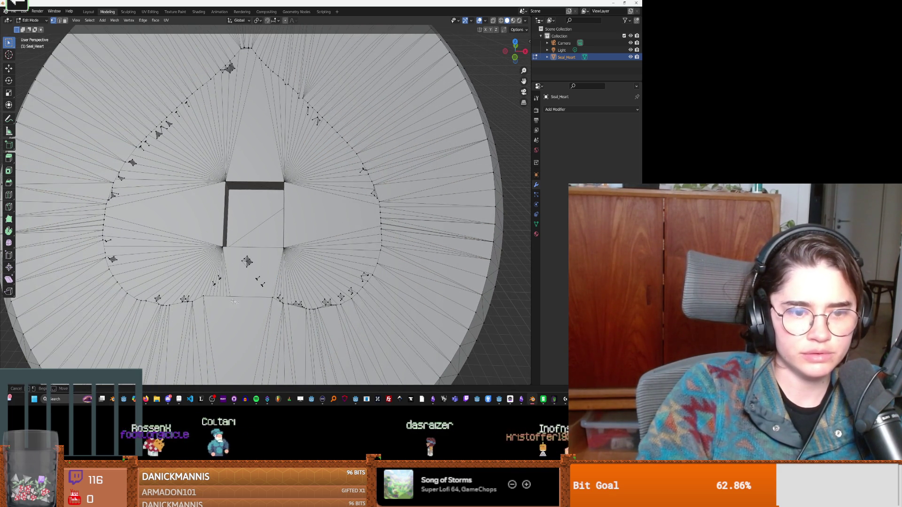
left_click(162, 296, "shift")
left_click_drag(217, 243, 289, 293, "shift")
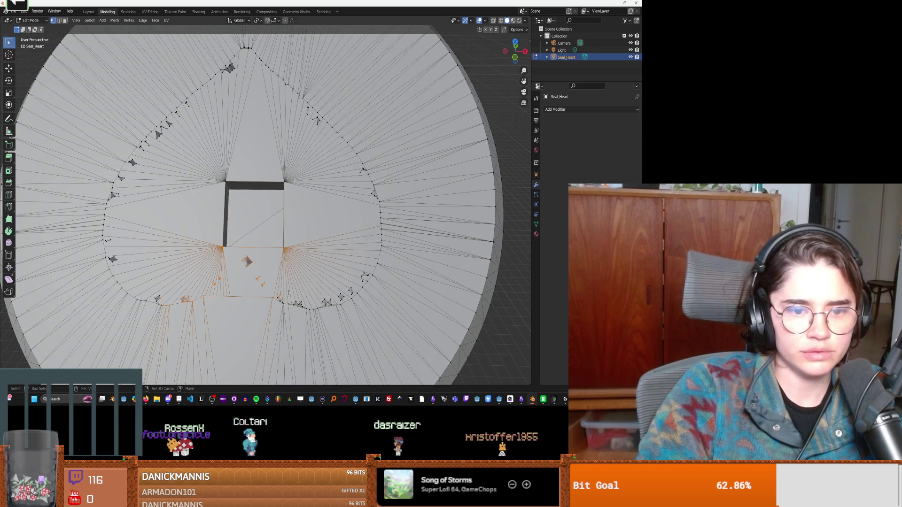
mouse_move(267, 306)
middle_mouse_down()
mouse_move(268, 232)
mouse_move(252, 231)
middle_mouse_up()
key("KP_Decimal")
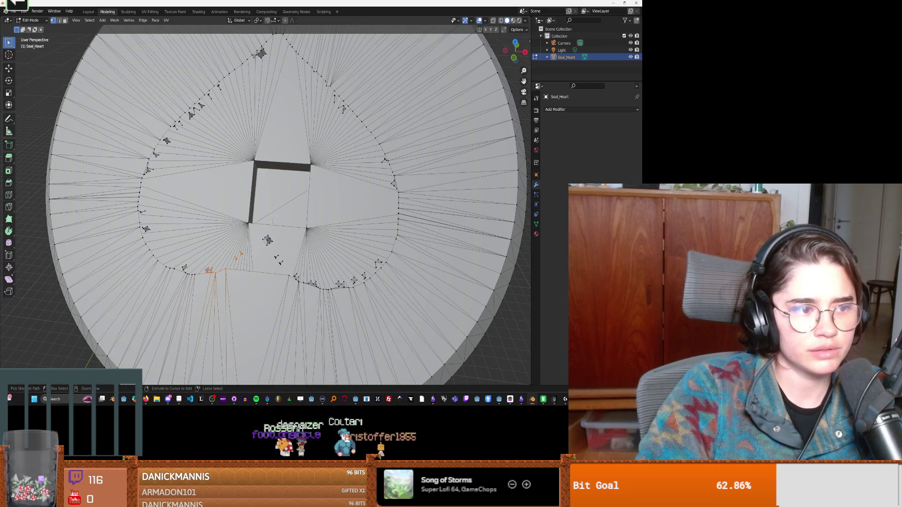
key("alt+h")
scroll(273, 222, "down", 2)
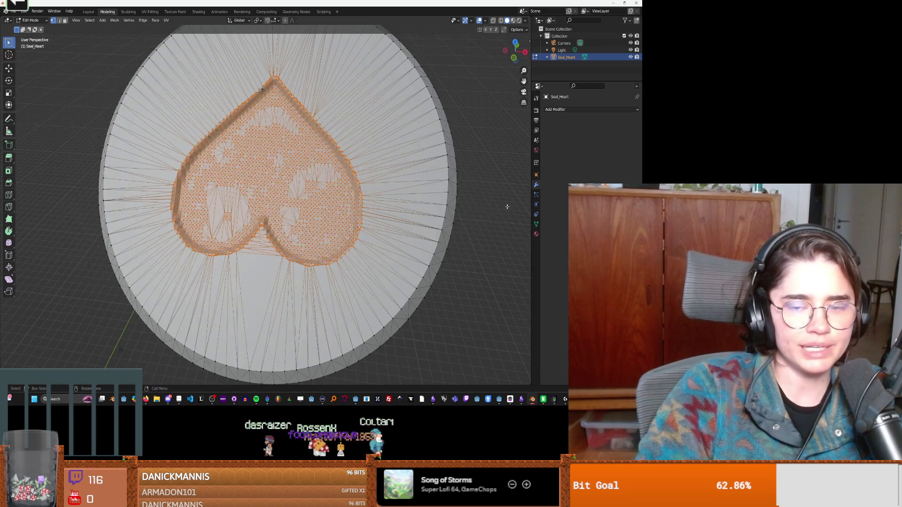
key("alt+a")
mouse_move(300, 221)
middle_mouse_down()
mouse_move(327, 220)
mouse_move(302, 203)
mouse_move(246, 205)
mouse_move(256, 232)
mouse_move(270, 219)
mouse_move(265, 222)
middle_mouse_up()
scroll(247, 206, "up", 3)
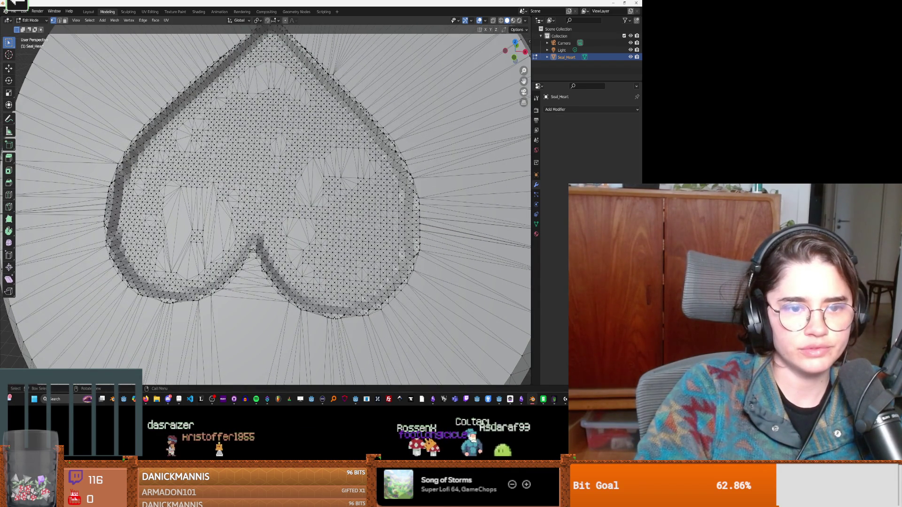
scroll(263, 223, "down", 3)
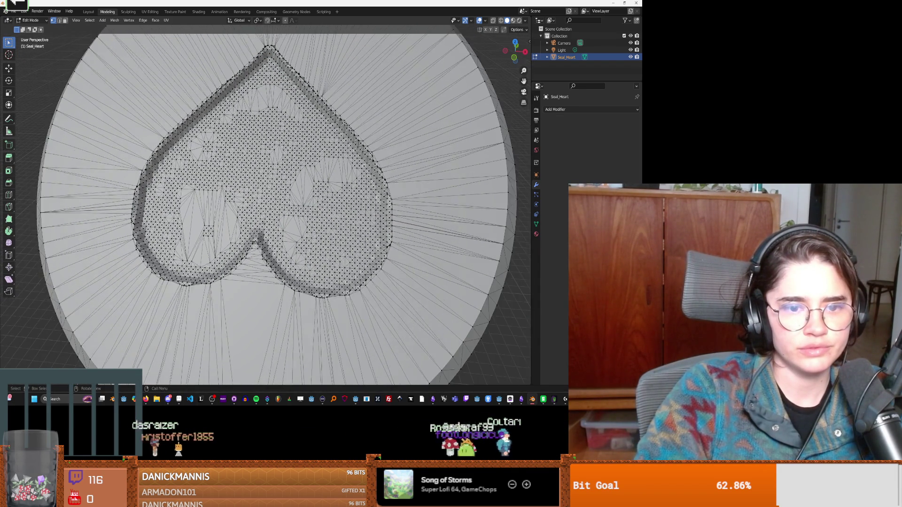
scroll(229, 216, "up", 2)
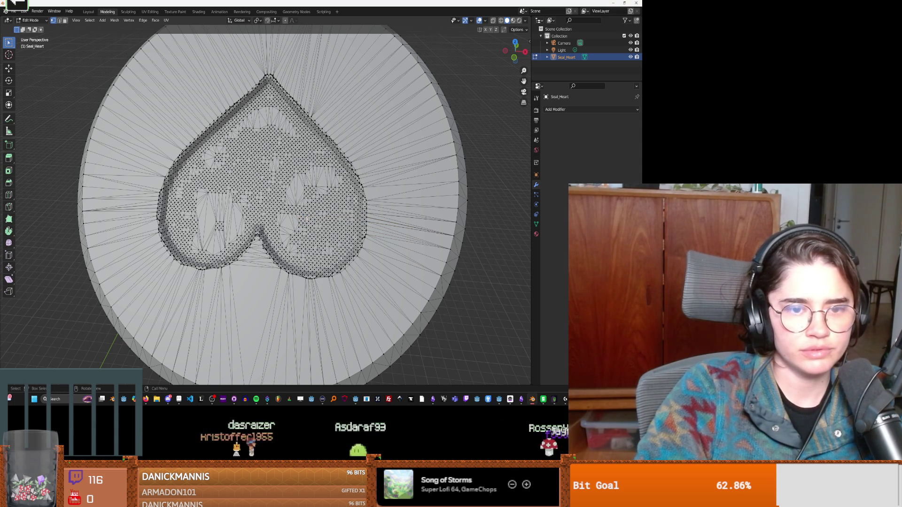
scroll(307, 219, "down", 2)
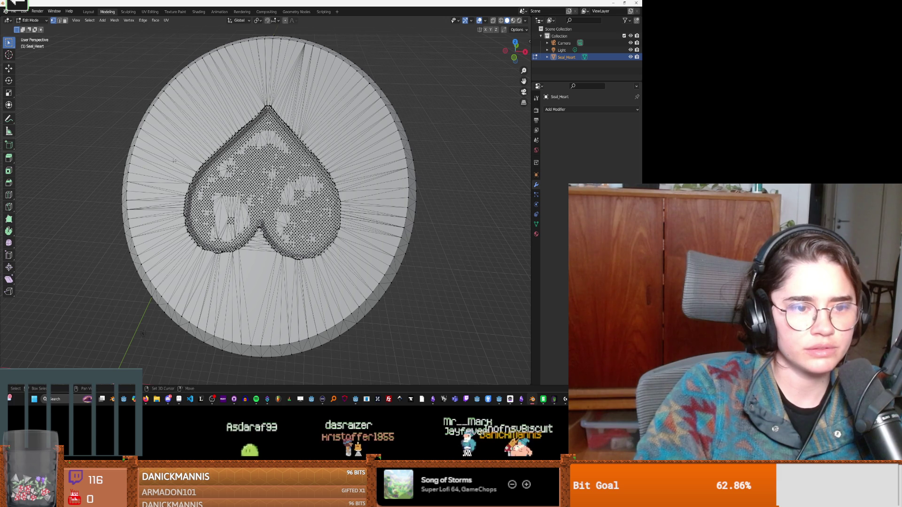
mouse_move(113, 161)
middle_mouse_down()
mouse_move(305, 102)
mouse_move(251, 197)
mouse_move(214, 208)
mouse_move(333, 244)
middle_mouse_up()
scroll(258, 183, "up", 5)
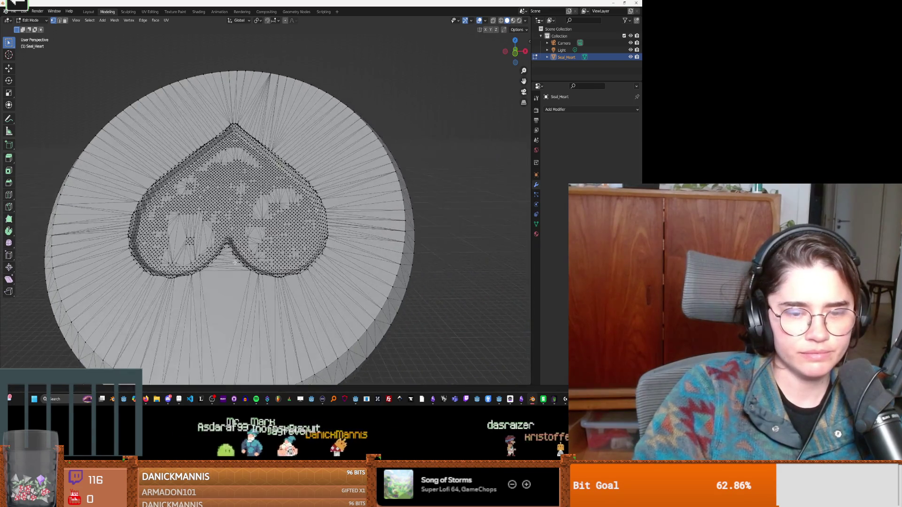
scroll(184, 120, "down", 1)
middle_click_drag(184, 120, 191, 110)
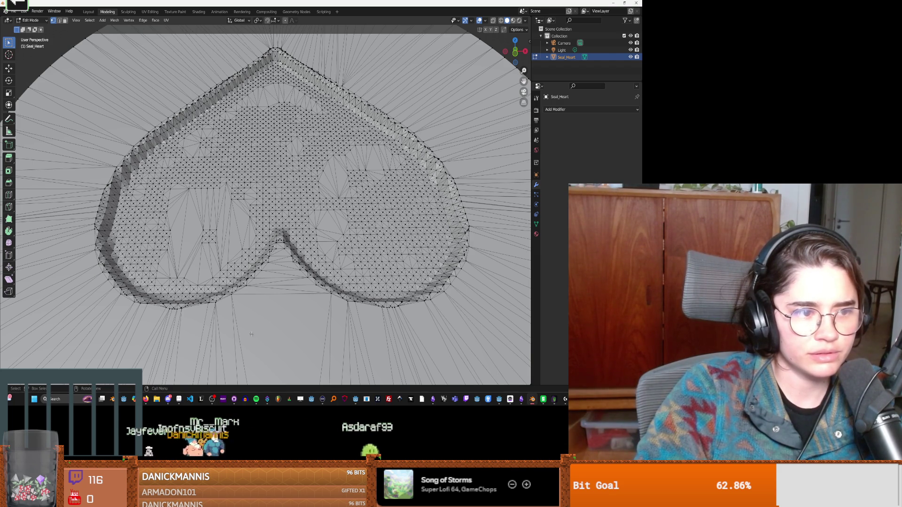
scroll(253, 332, "down", 5)
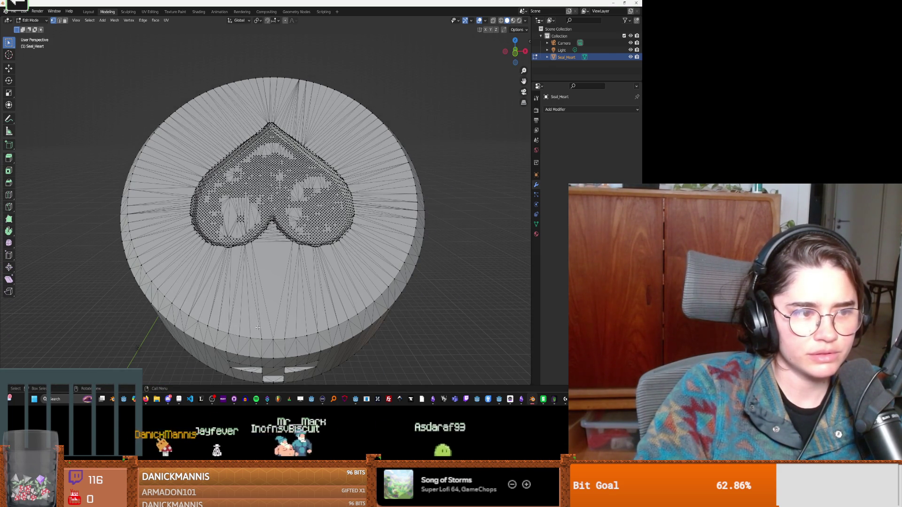
Box-select the whole heart mesh in passes covering both halves and the top.
key("b")
left_click_drag(188, 256, 289, 179)
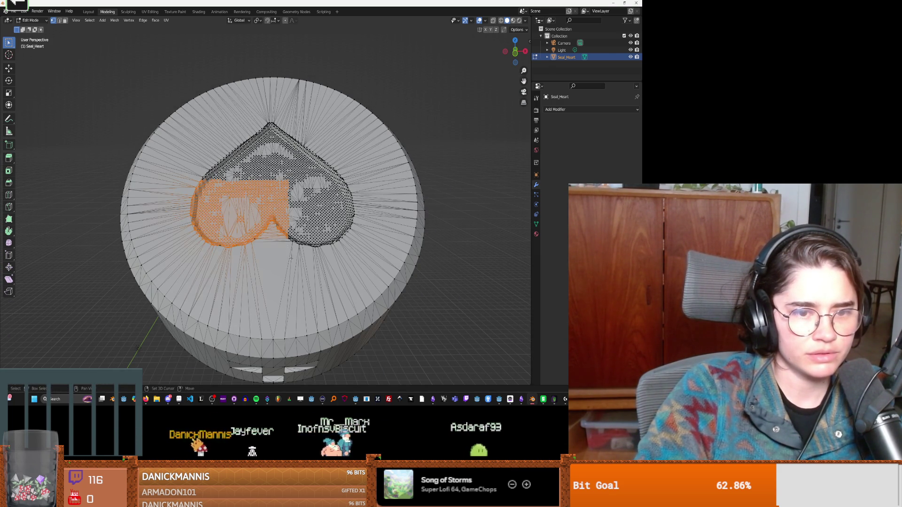
left_click_drag(363, 256, 254, 179)
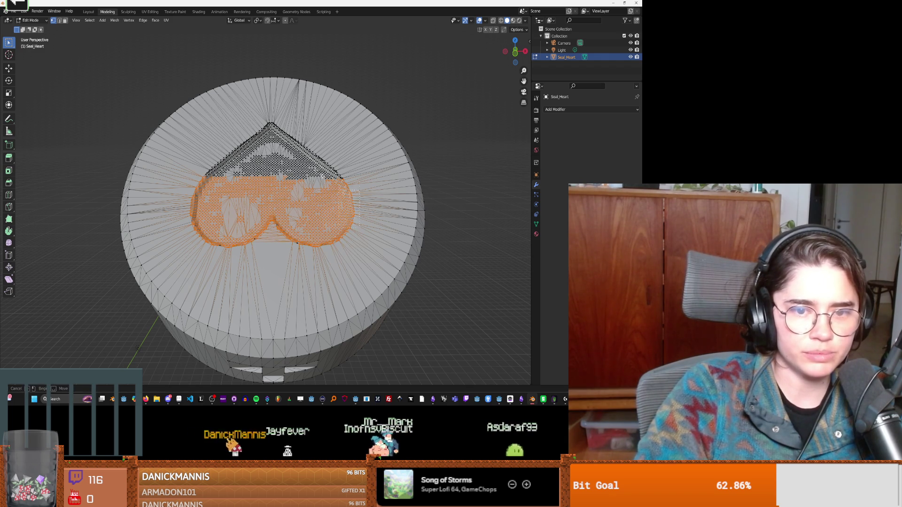
key("b")
left_click_drag(345, 140, 275, 181)
key("b")
mouse_move(303, 119)
left_mouse_down()
mouse_move(234, 178)
mouse_move(214, 141)
left_mouse_up()
key("b")
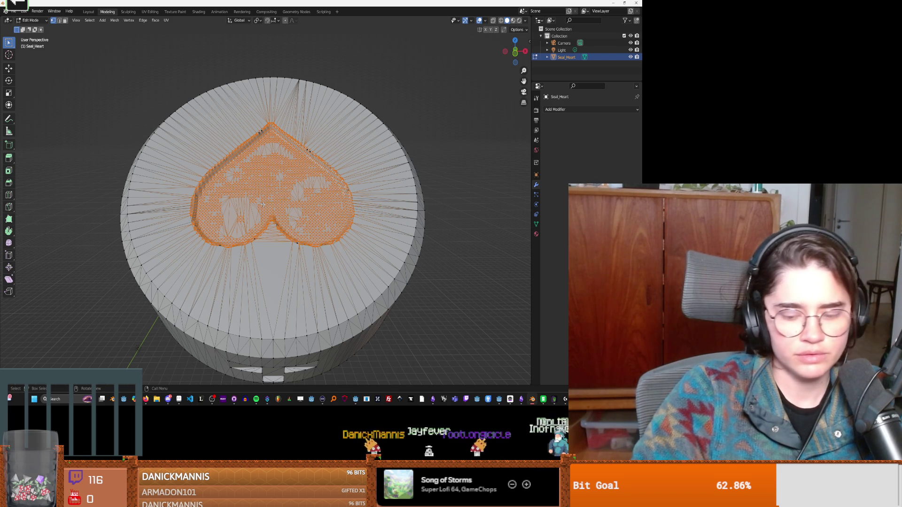
Apply Limited Dissolve to turn the heart's dense triangles into clean faces.
key("x")
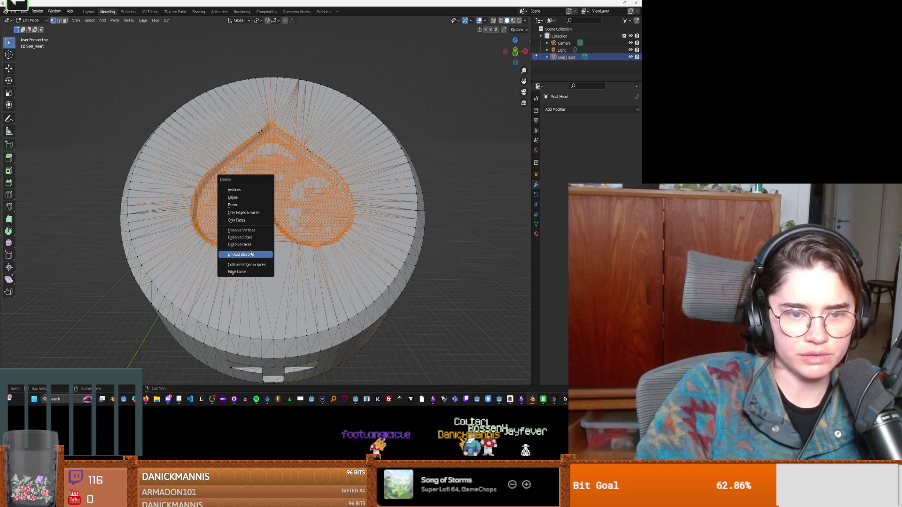
left_click(251, 254)
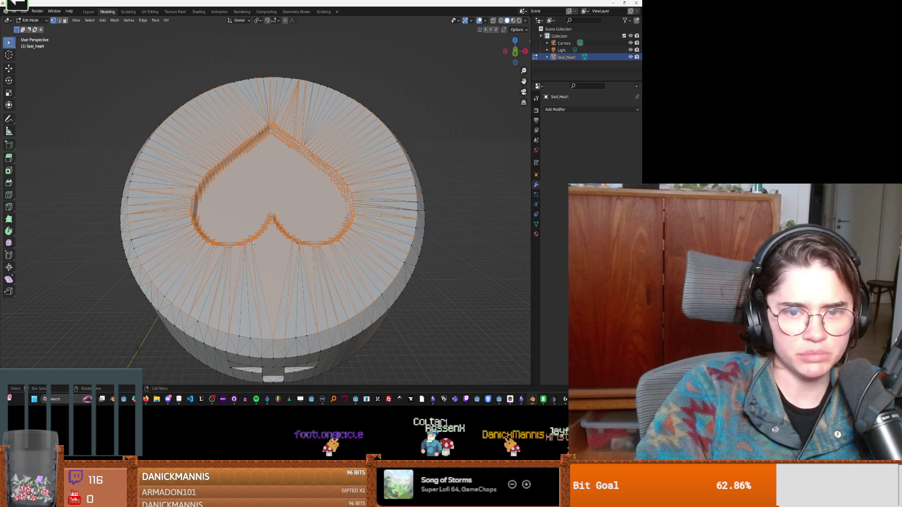
scroll(253, 245, "up", 3)
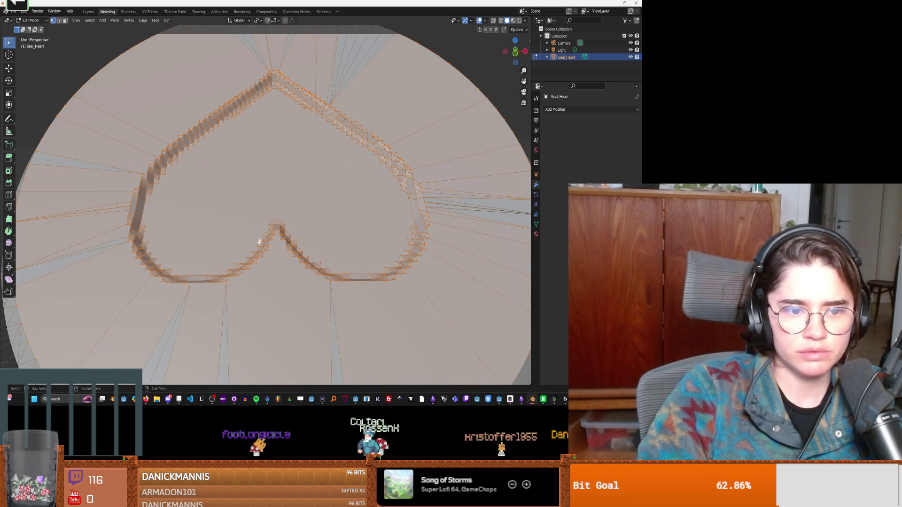
scroll(260, 239, "down", 3)
Repeat Limited Dissolve to clear remaining stray triangle edges from the seal's top and heart.
key("x")
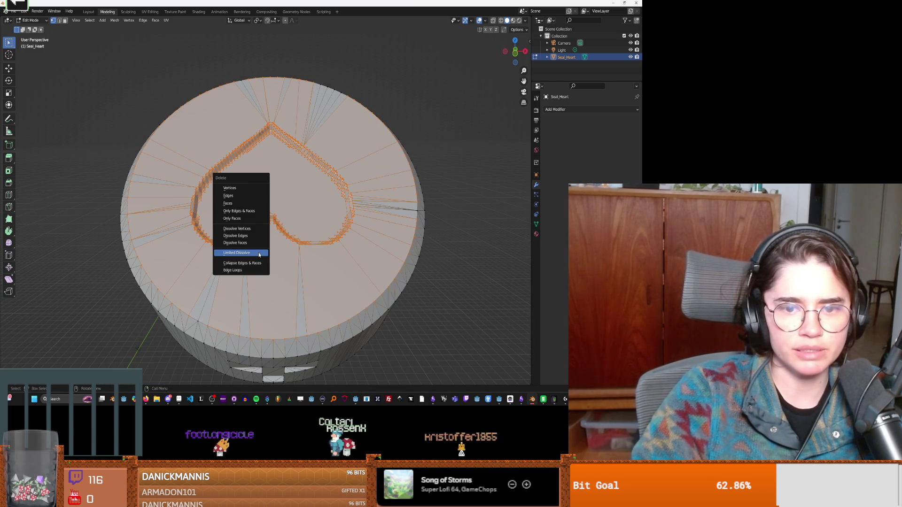
left_click(259, 254)
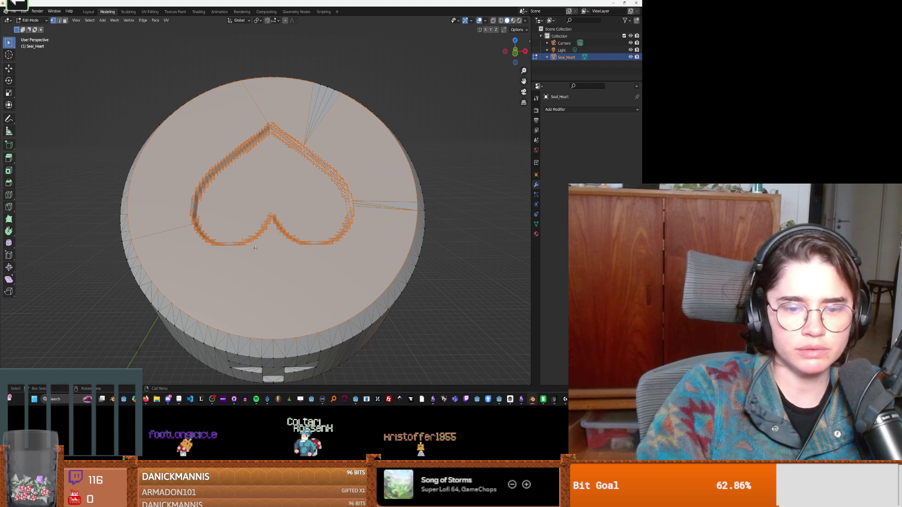
key("x")
key("Escape")
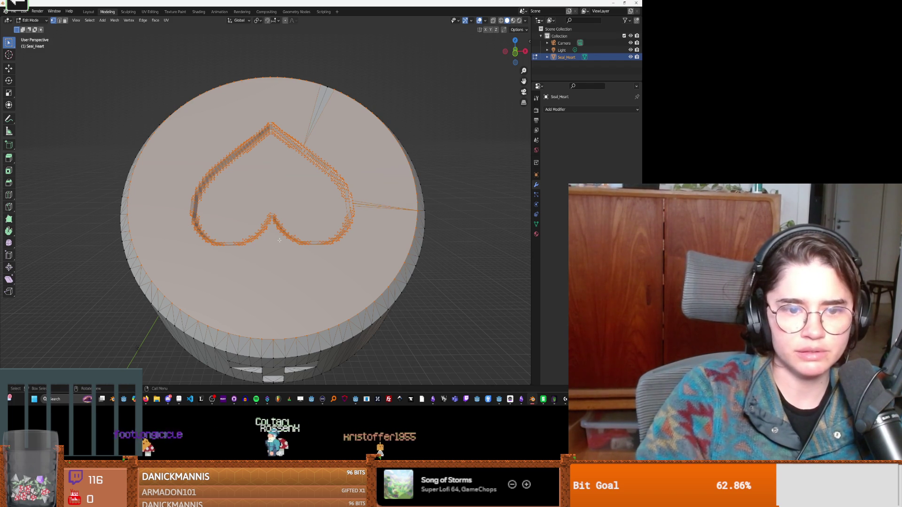
key("x")
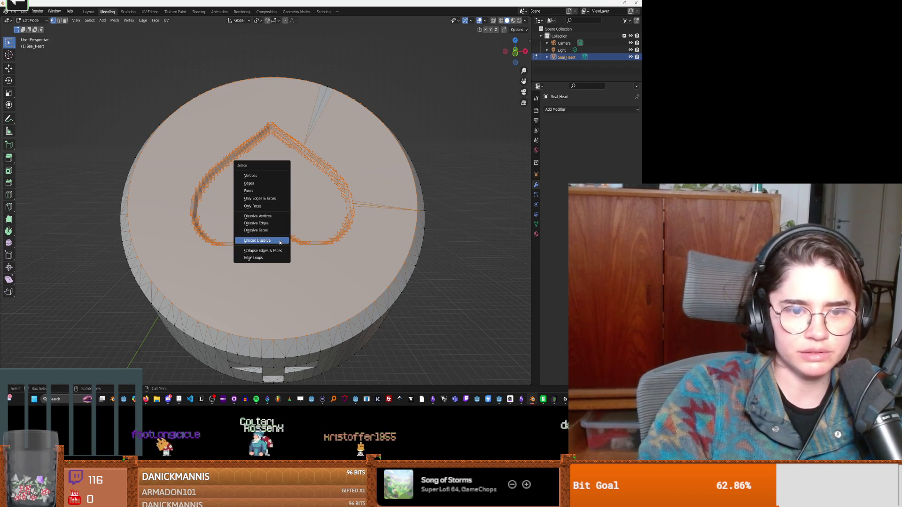
left_click(280, 241)
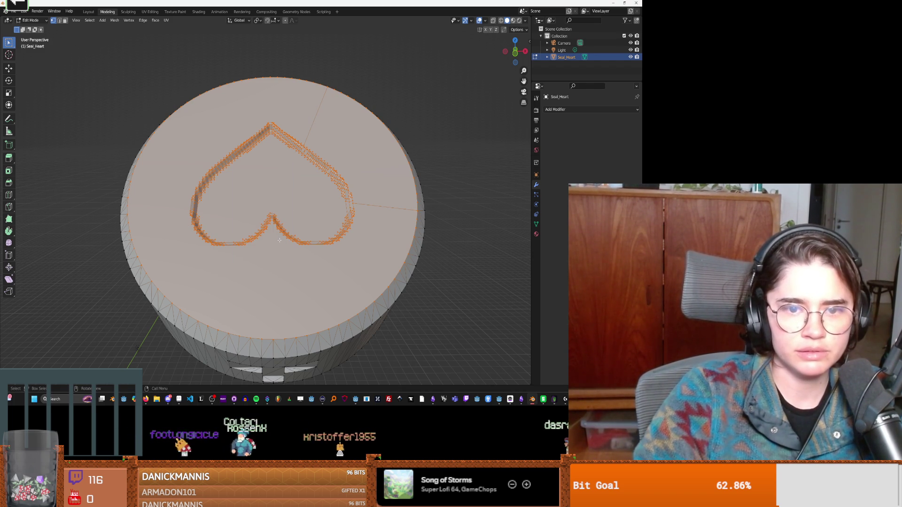
key("x")
left_click(279, 240)
key("Tab")
key("Tab")
key("x")
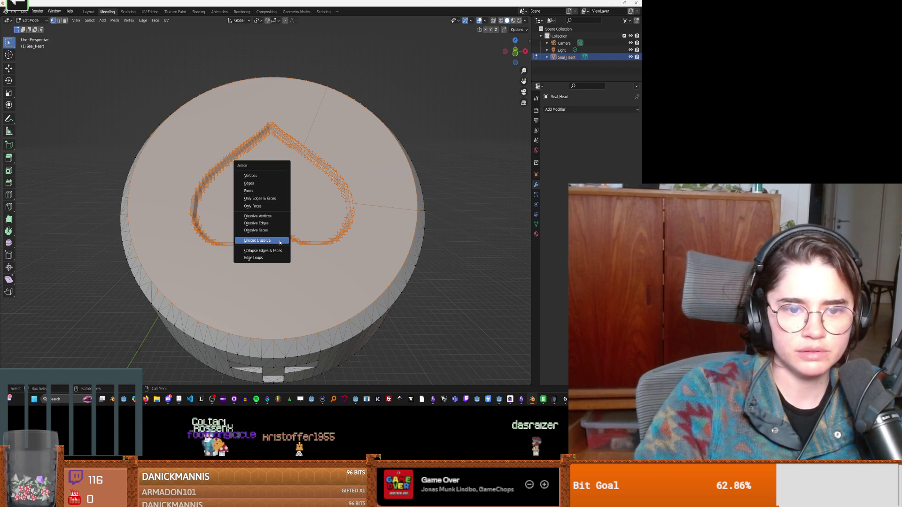
left_click(280, 241)
scroll(292, 191, "up", 3)
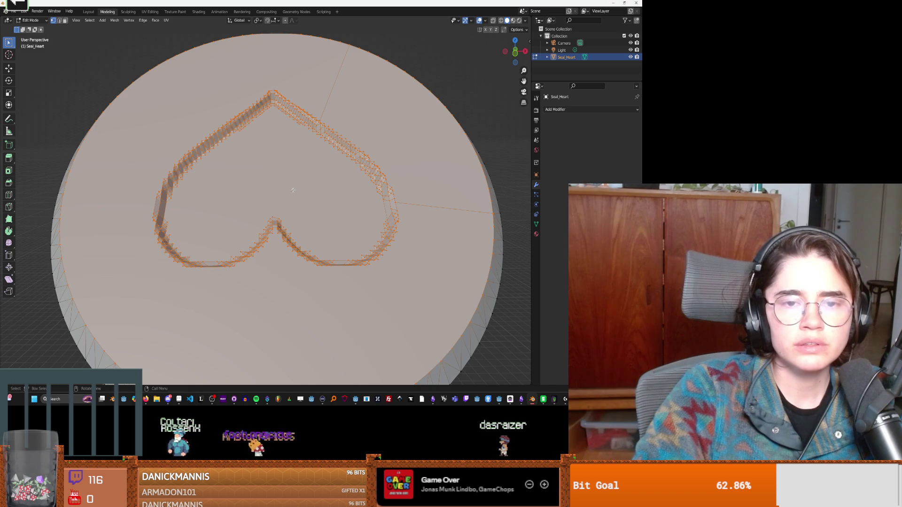
Select part of the heart's lower outline, then clear the selection.
scroll(375, 204, "down", 2)
key("alt+a")
left_click_drag(371, 255, 274, 185)
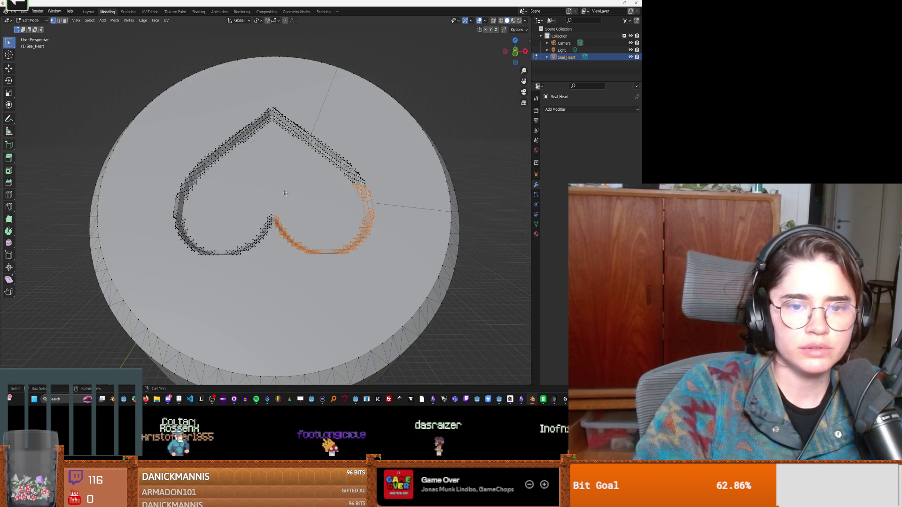
left_click_drag(260, 243, 281, 188, "shift")
key("alt+a")
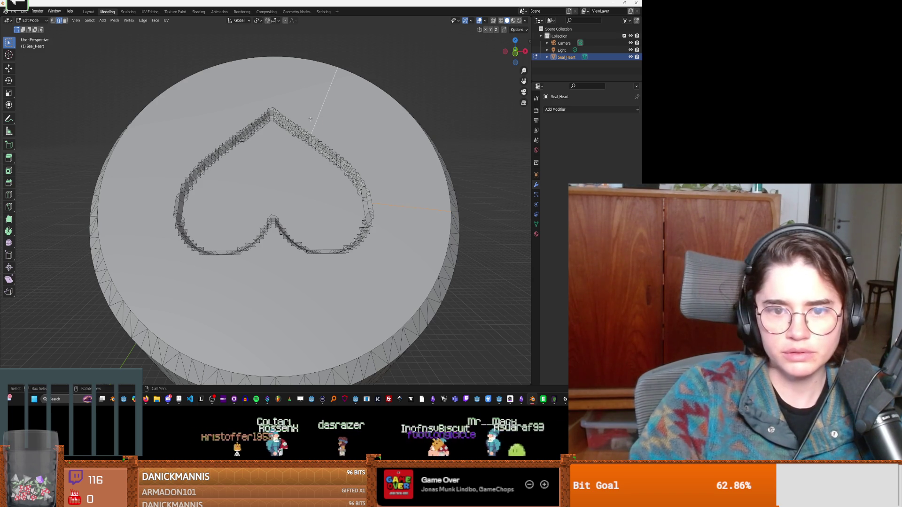
Try deleting edges and undo it, then dissolve the selected faces instead.
key("x")
left_click(287, 63)
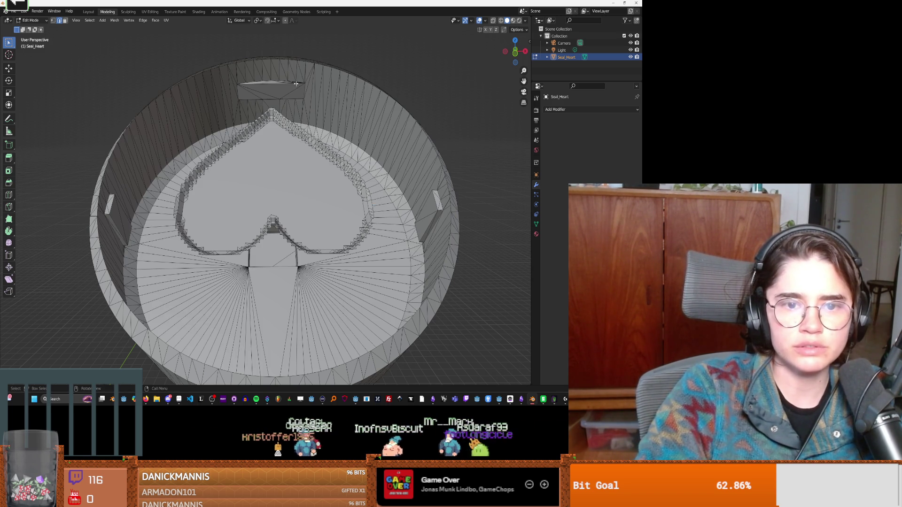
key("ctrl+z")
key("x")
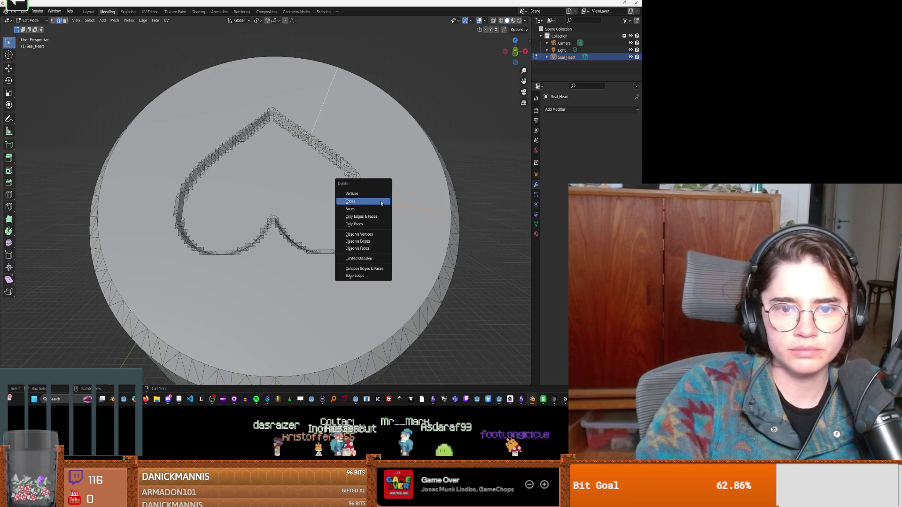
left_click(368, 244)
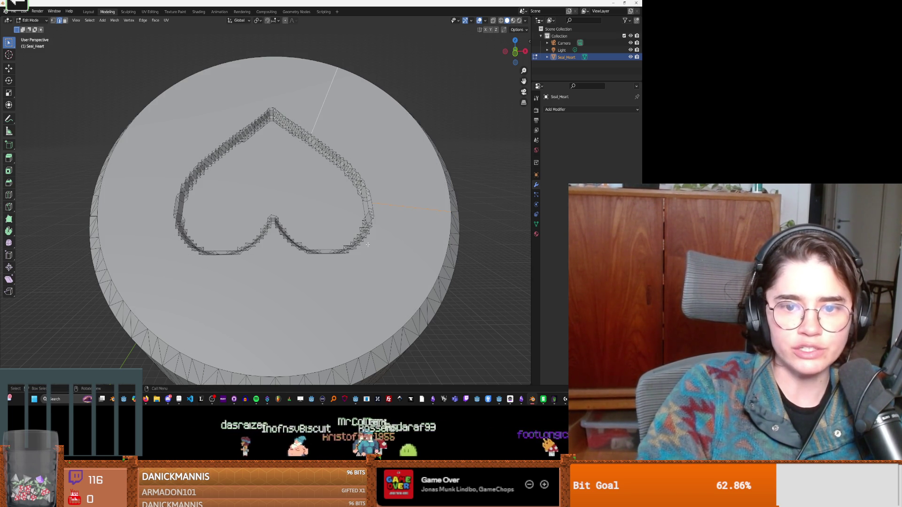
key("x")
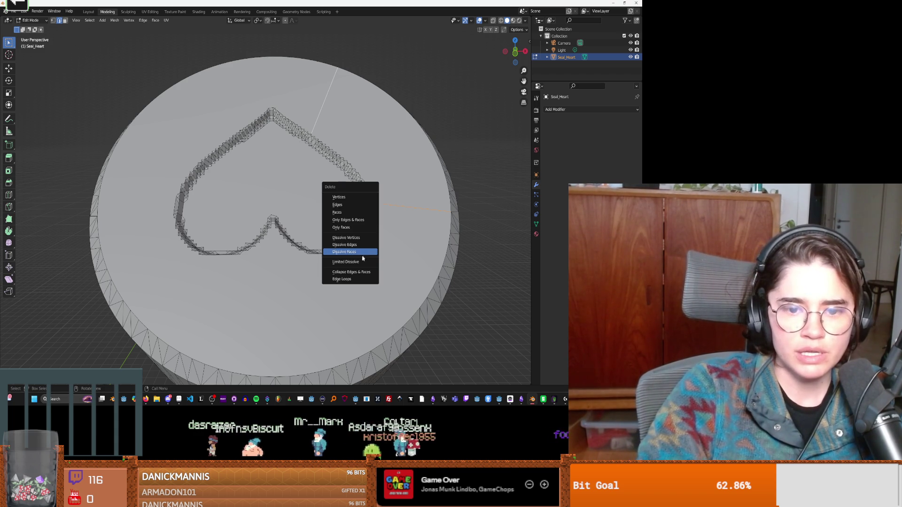
left_click(362, 256)
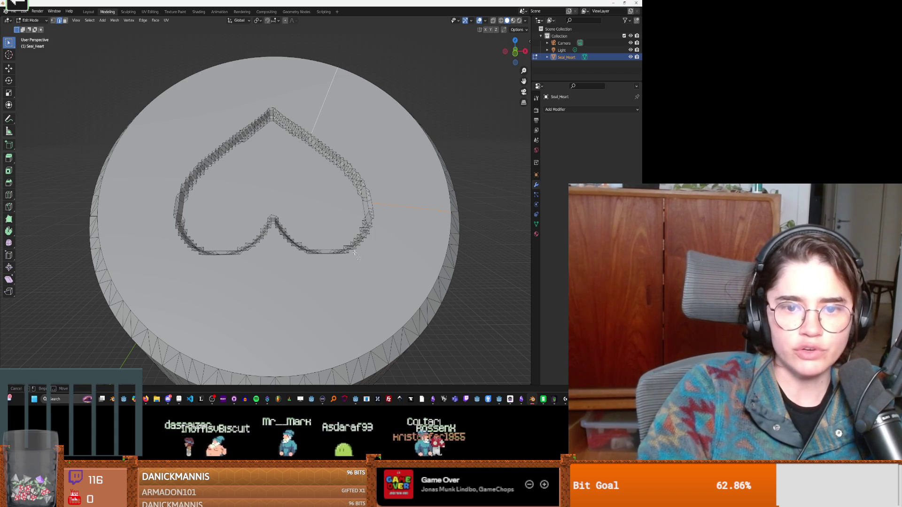
Box-select the heart outline walls all the way around, from lower-right to upper-left.
mouse_move(375, 256)
left_mouse_down()
mouse_move(286, 190)
mouse_move(176, 261)
left_mouse_up()
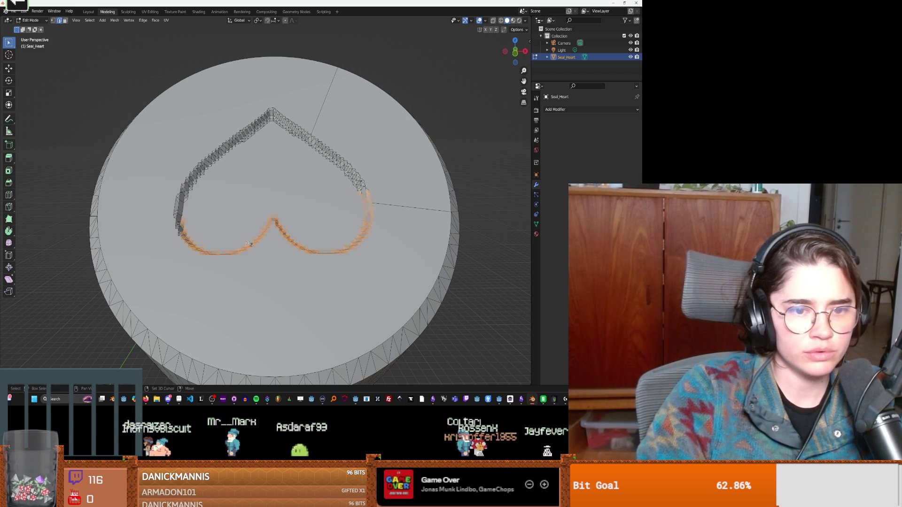
left_click_drag(172, 183, 195, 238)
left_click_drag(232, 144, 169, 171)
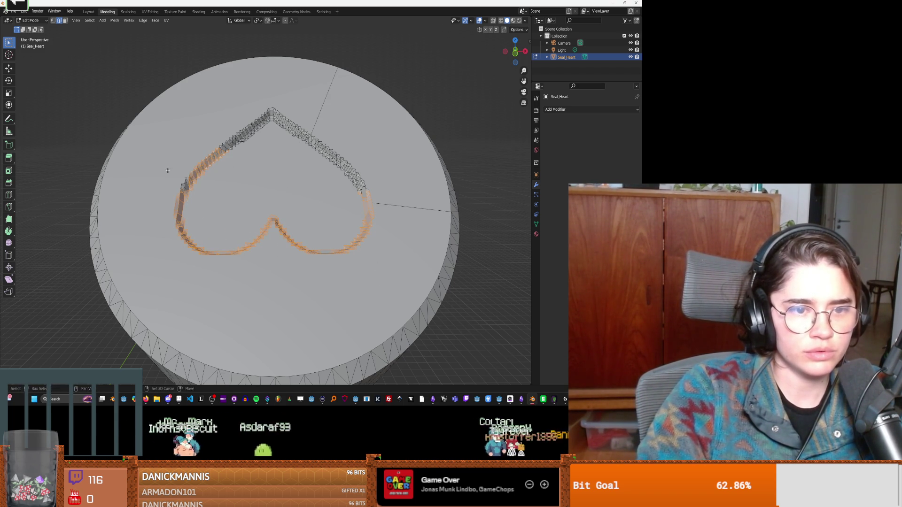
mouse_move(226, 182)
left_mouse_down()
mouse_move(241, 140)
mouse_move(322, 191)
left_mouse_up()
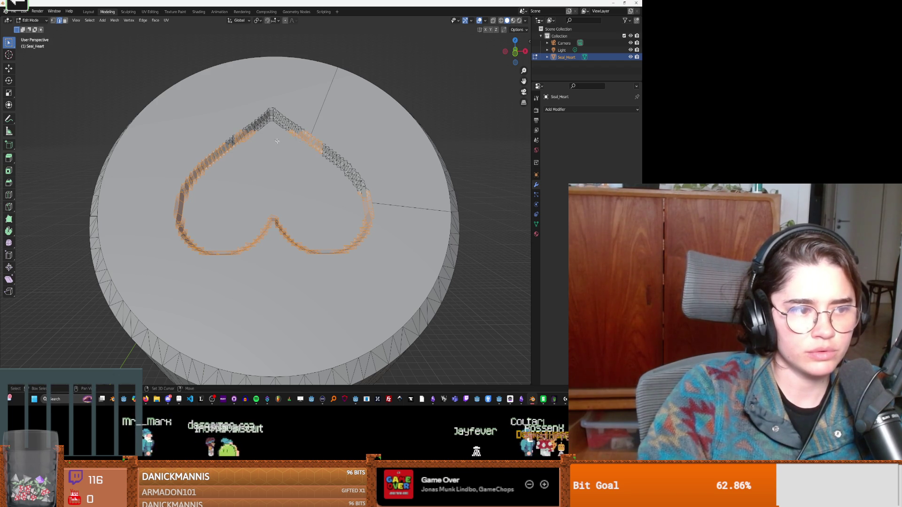
left_click_drag(250, 108, 330, 147)
left_click_drag(248, 116, 221, 162)
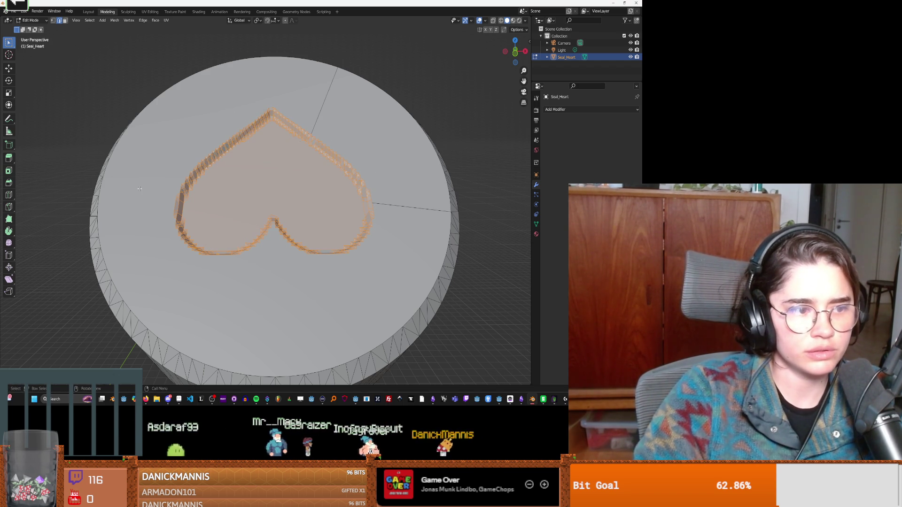
key("c")
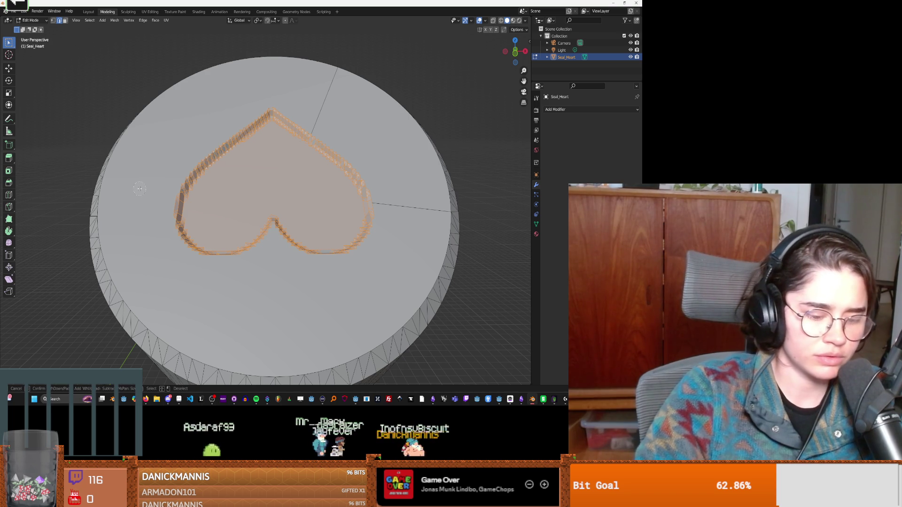
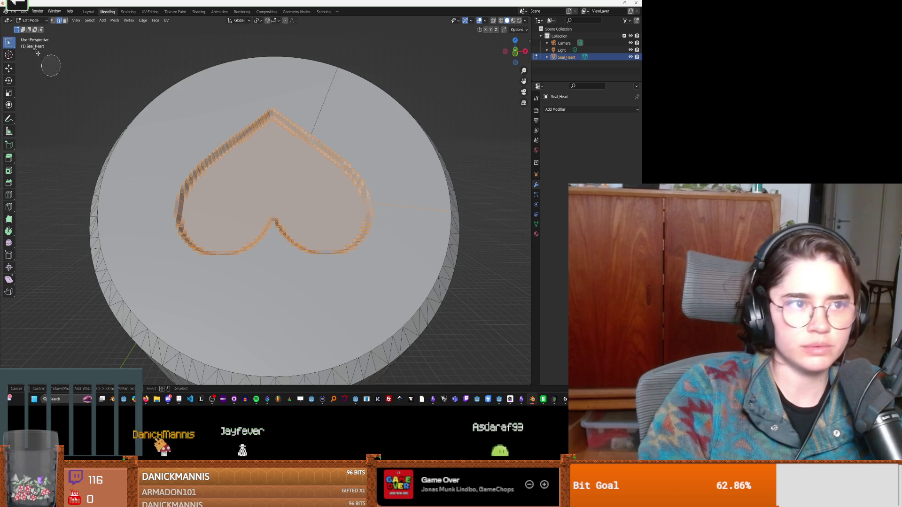
Select the heart outline edges, fill them with a face and collapse that face.
key("Escape")
key("alt+a")
left_click_drag(199, 177, 224, 228)
key("c")
mouse_move(184, 198)
left_mouse_down()
mouse_move(357, 235)
mouse_move(367, 184)
mouse_move(282, 122)
left_mouse_up()
left_click_drag(253, 151, 297, 137)
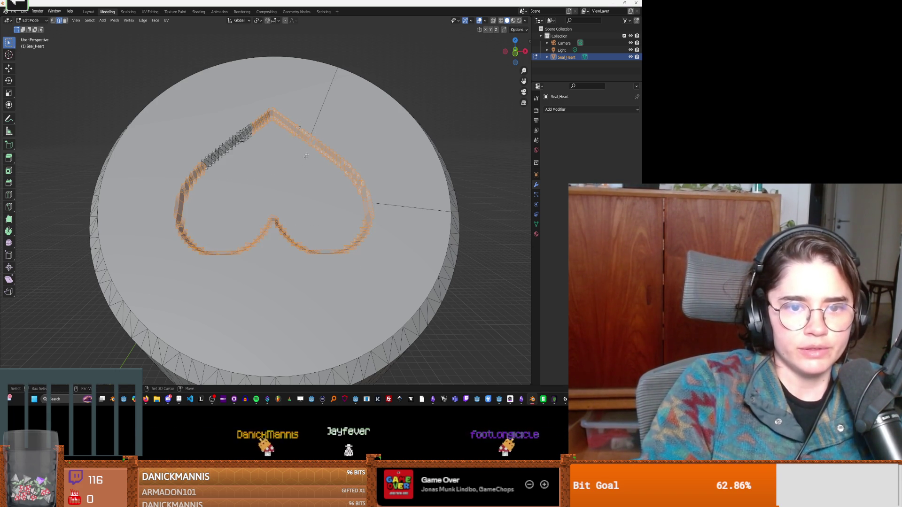
key("f")
key("3")
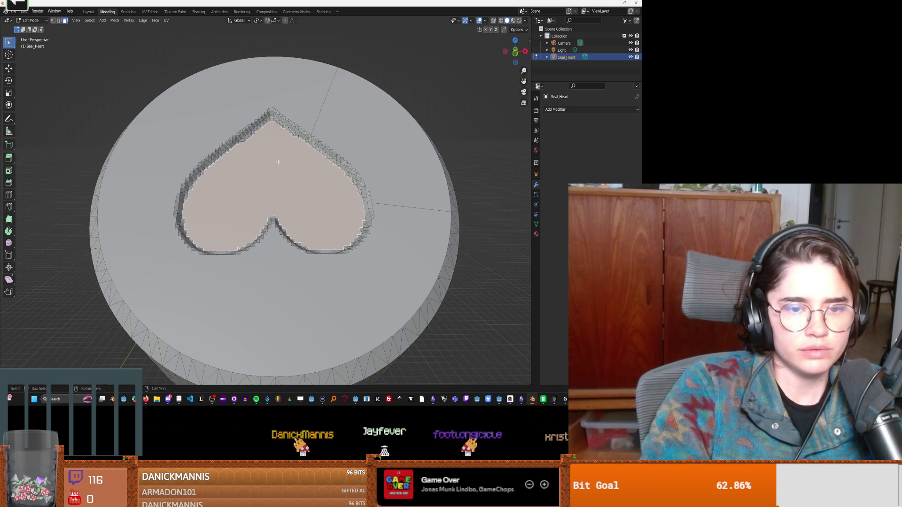
key("x")
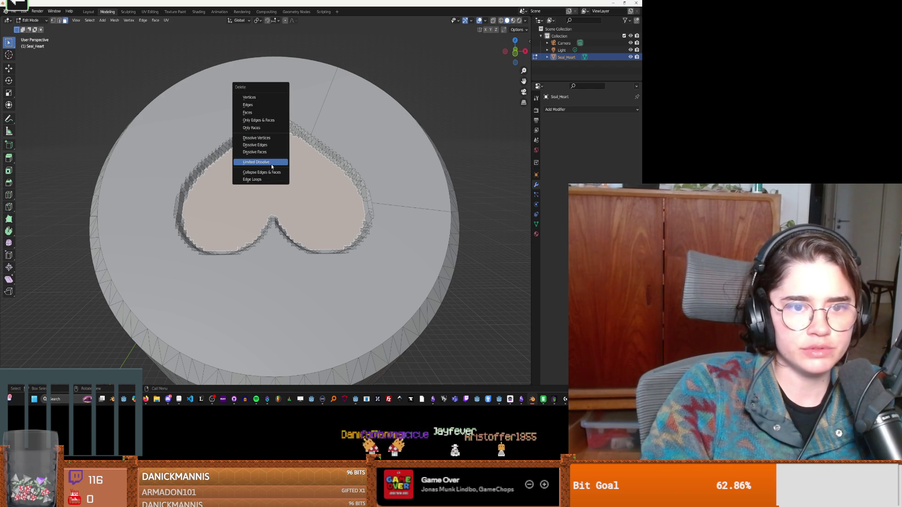
left_click(271, 172)
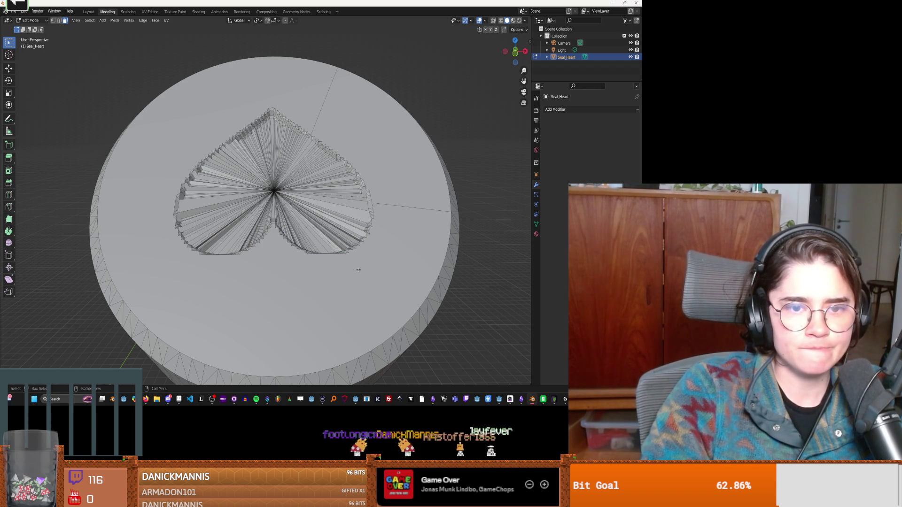
Undo the collapse, then select the heart's border faces and collapse them into the disc.
key("a")
key("ctrl+z")
key("ctrl+shift+z")
key("ctrl+z")
key("ctrl+z")
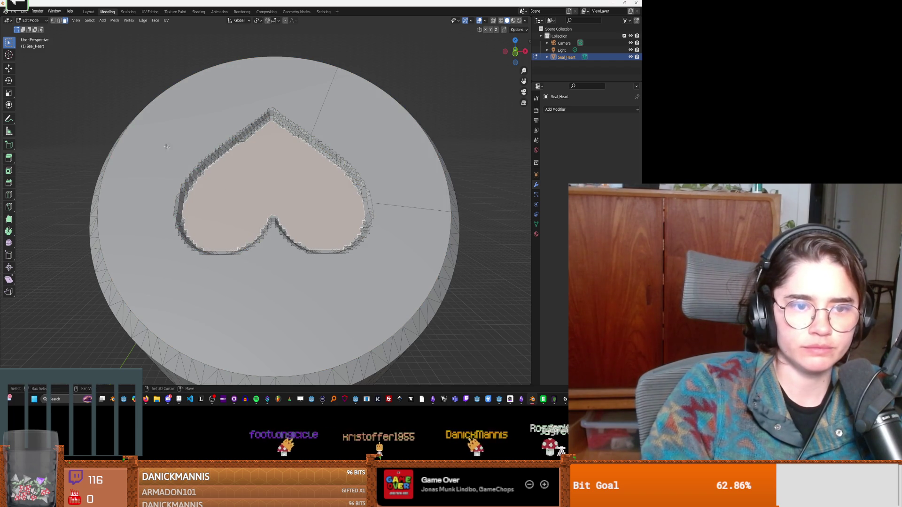
key("ctrl+z")
left_click(270, 228)
key("alt+a")
left_click(273, 236)
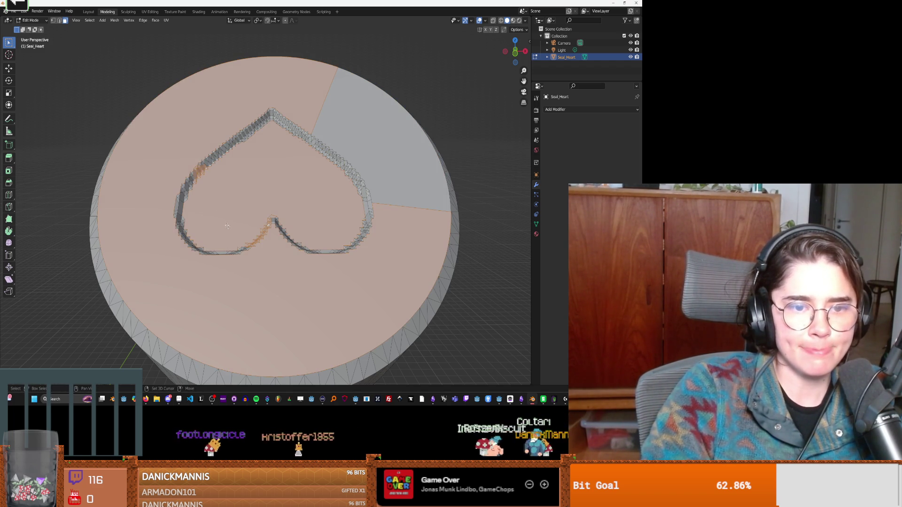
left_click(323, 253, "shift")
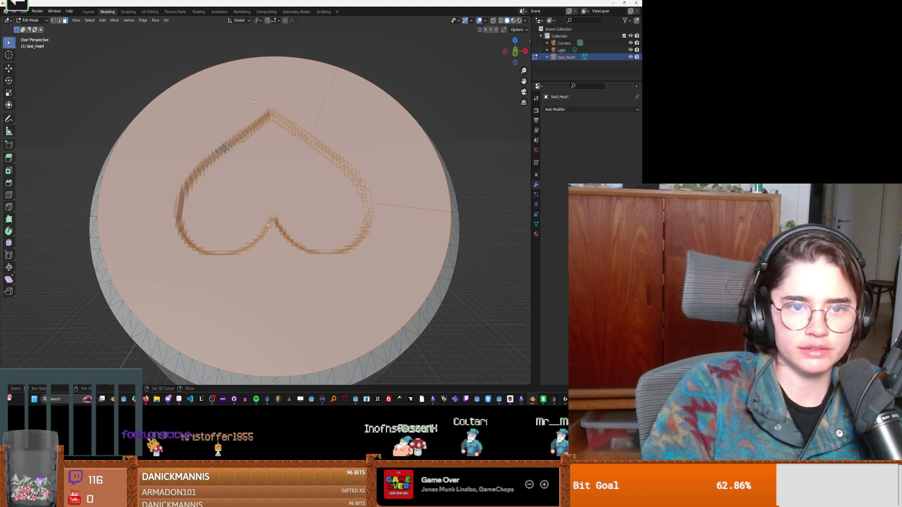
left_click(192, 134, "shift")
left_click(309, 210, "shift")
key("x")
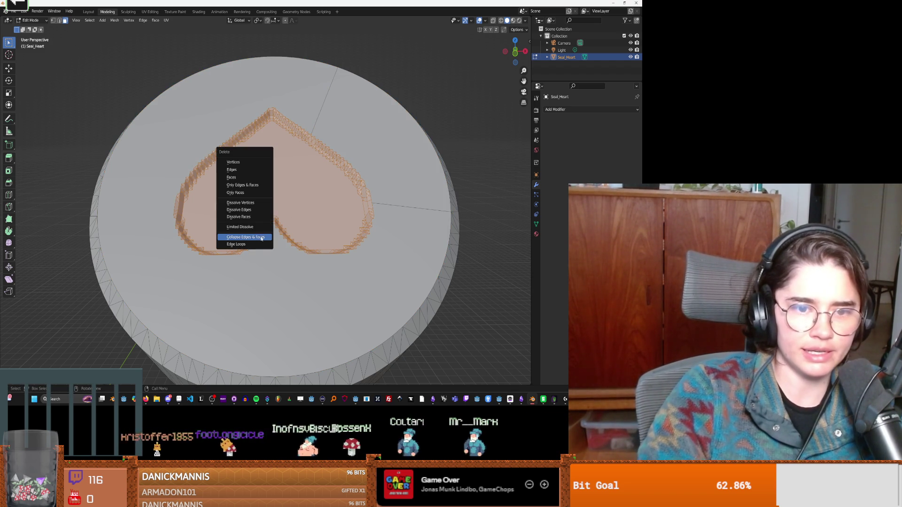
left_click(247, 238)
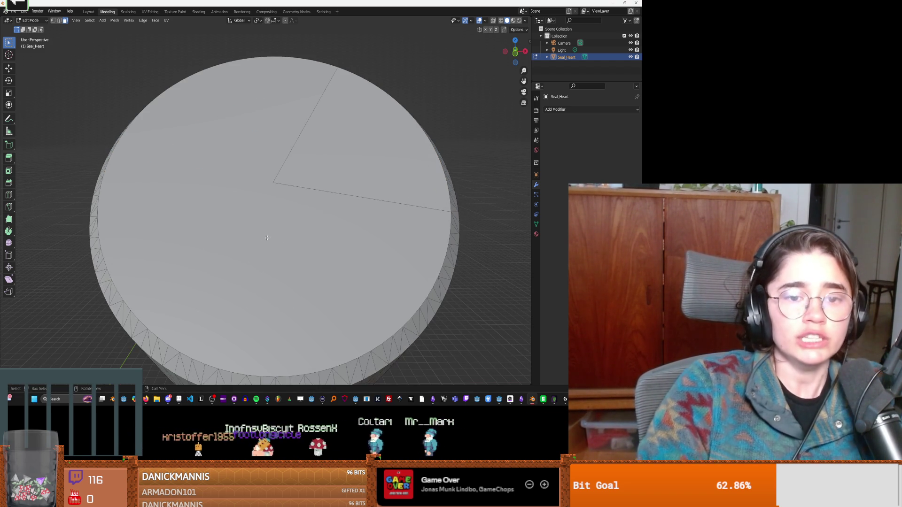
left_click(315, 194)
left_click(319, 188)
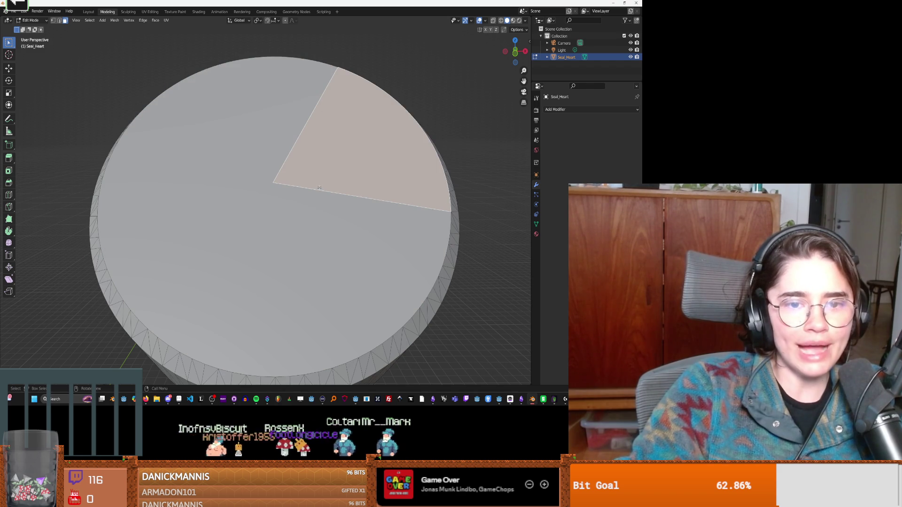
scroll(268, 157, "down", 1)
left_click(59, 20)
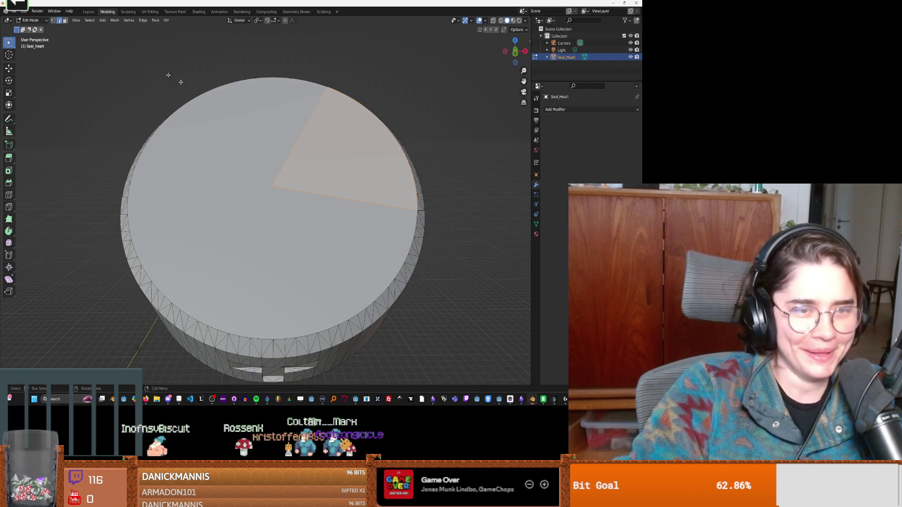
key("x")
left_click(279, 163)
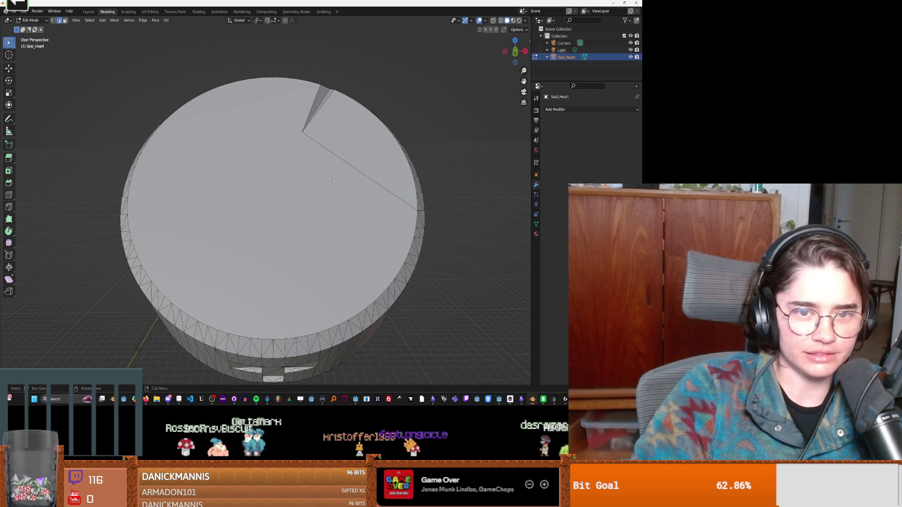
mouse_move(324, 181)
middle_mouse_down()
mouse_move(359, 161)
mouse_move(195, 307)
mouse_move(258, 239)
middle_mouse_up()
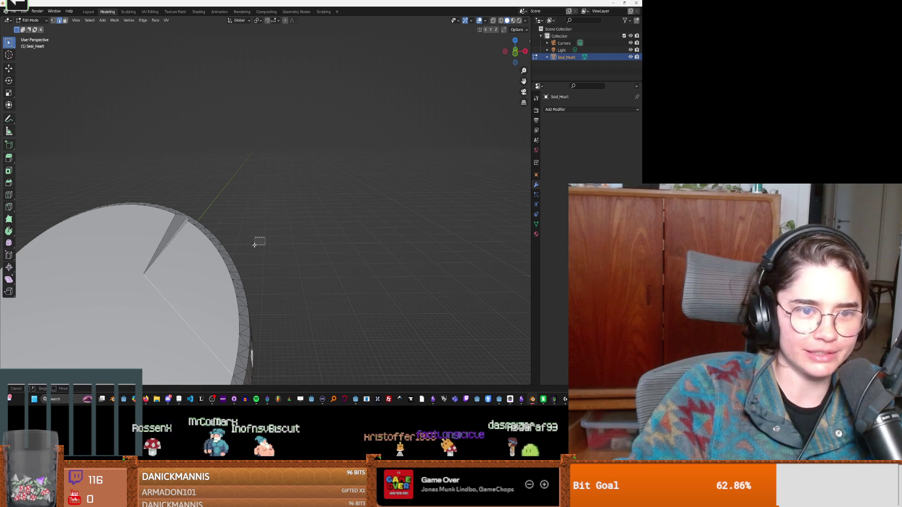
key("ctrl+z")
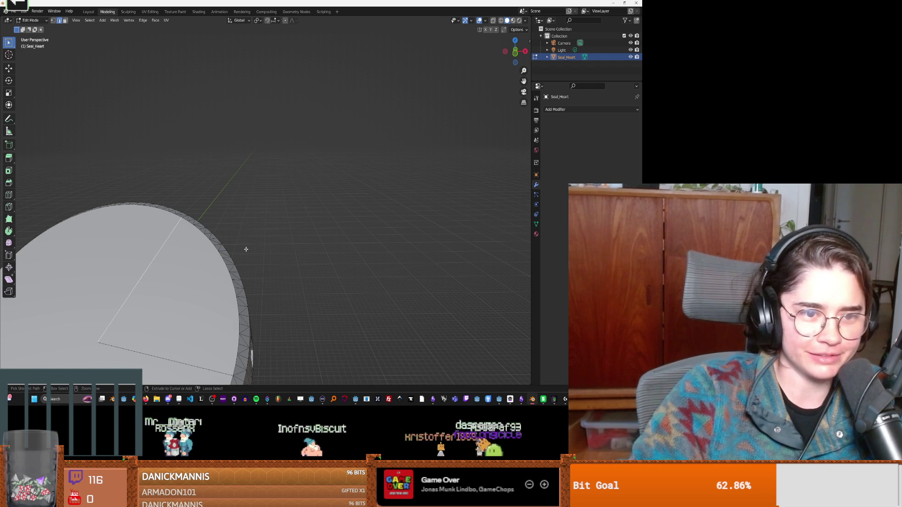
key("ctrl+z")
middle_click_drag(146, 245, 220, 232)
key("Tab")
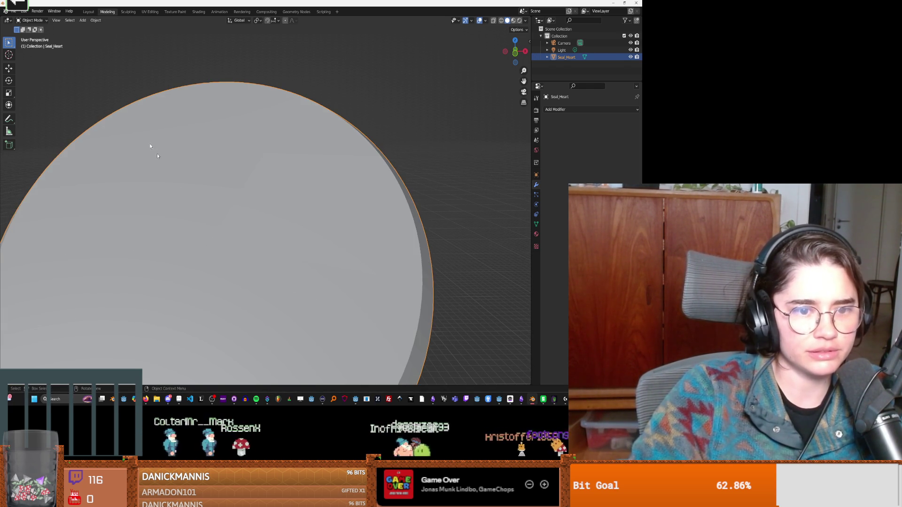
key("Tab")
scroll(63, 31, "down", 5)
scroll(81, 65, "down", 2)
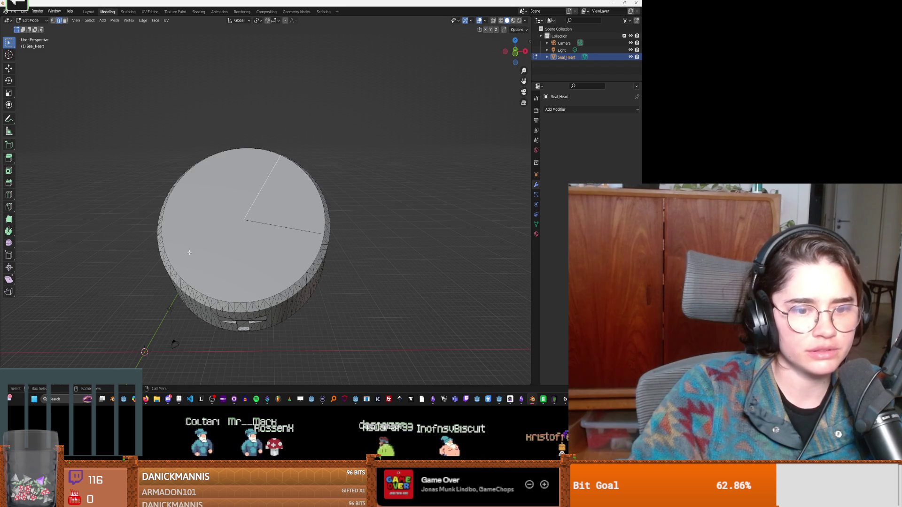
middle_click_drag(218, 271, 218, 267)
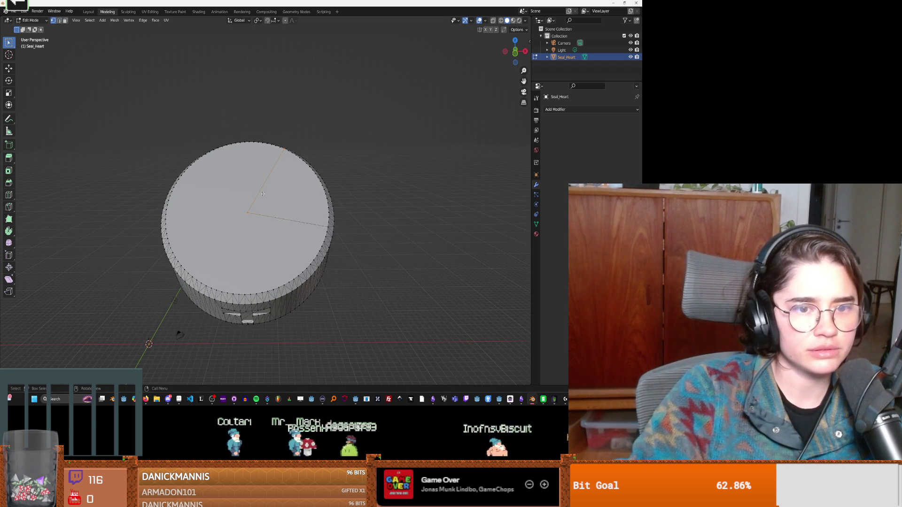
scroll(226, 237, "up", 3)
right_click(240, 222)
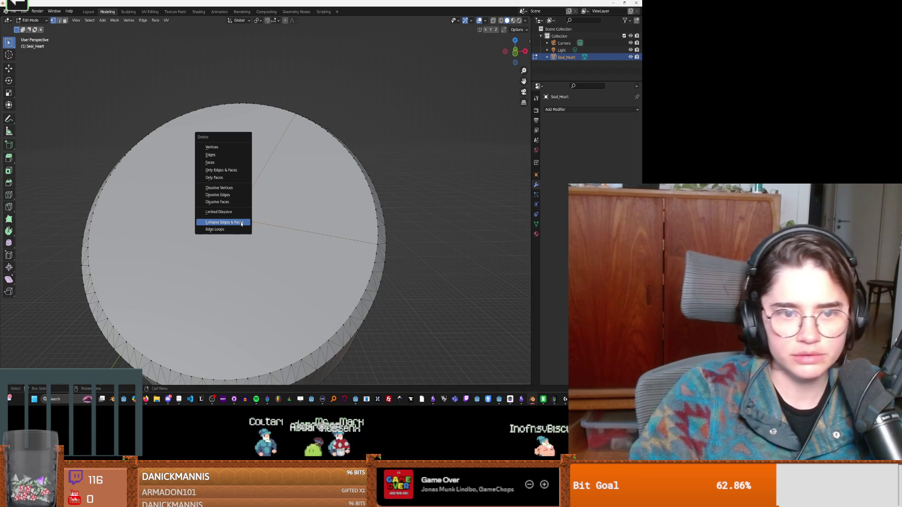
left_click(229, 221)
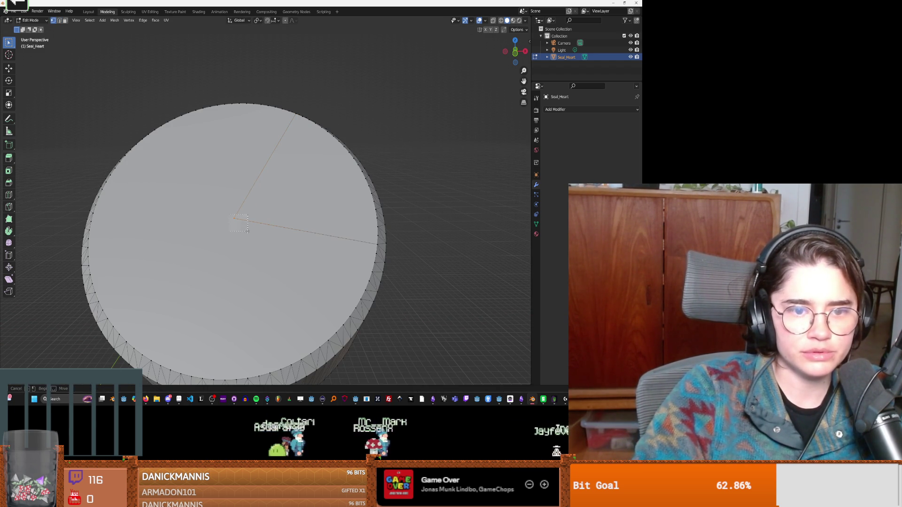
key("x")
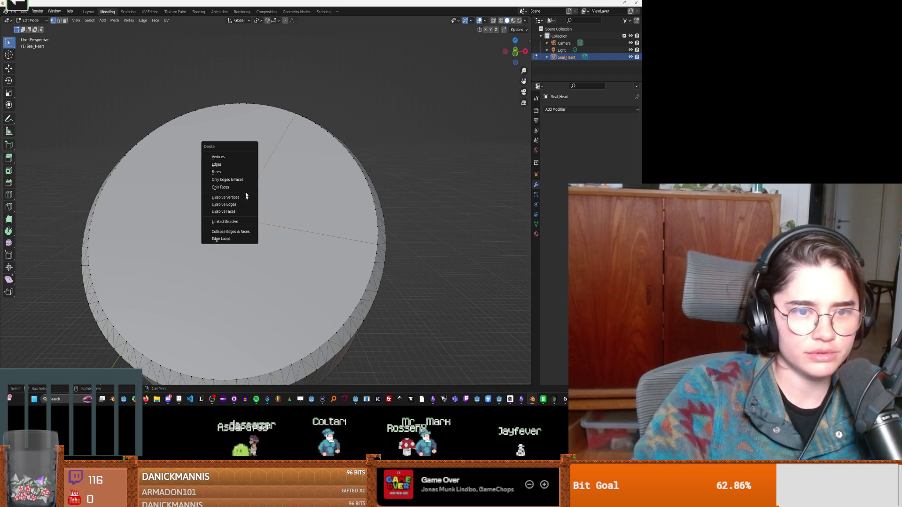
left_click(234, 157)
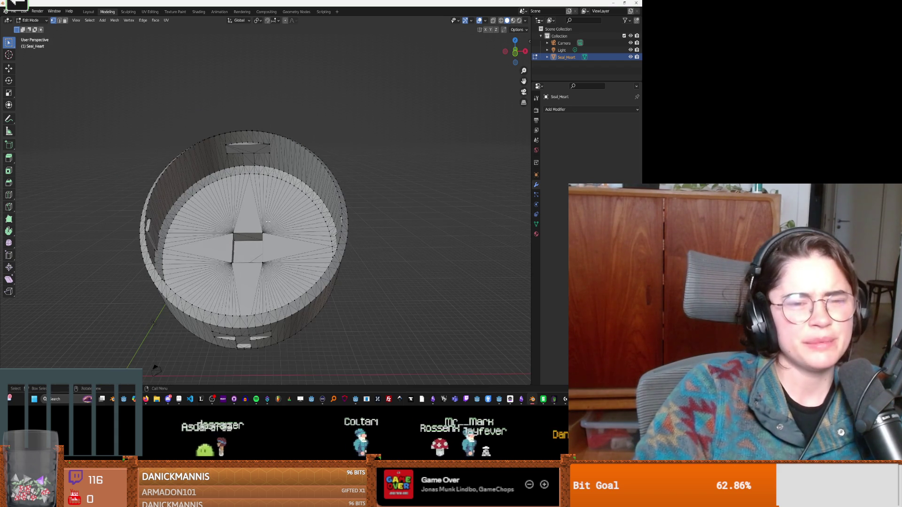
key("ctrl+z")
scroll(485, 231, "up", 3)
mouse_move(484, 231)
middle_mouse_down()
mouse_move(253, 233)
mouse_move(313, 205)
middle_mouse_up()
scroll(313, 205, "down", 2)
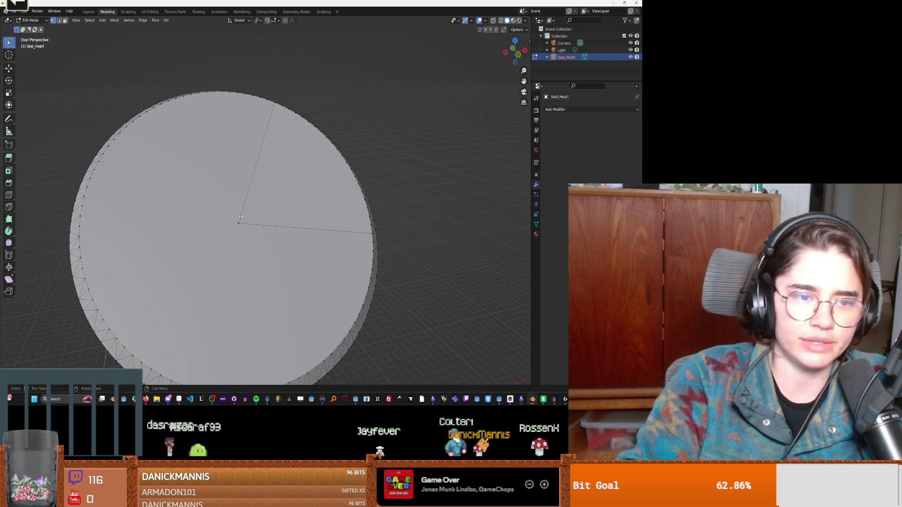
Save As under the file name stamp_template.blend in the 3dprints folder.
key("ctrl+s")
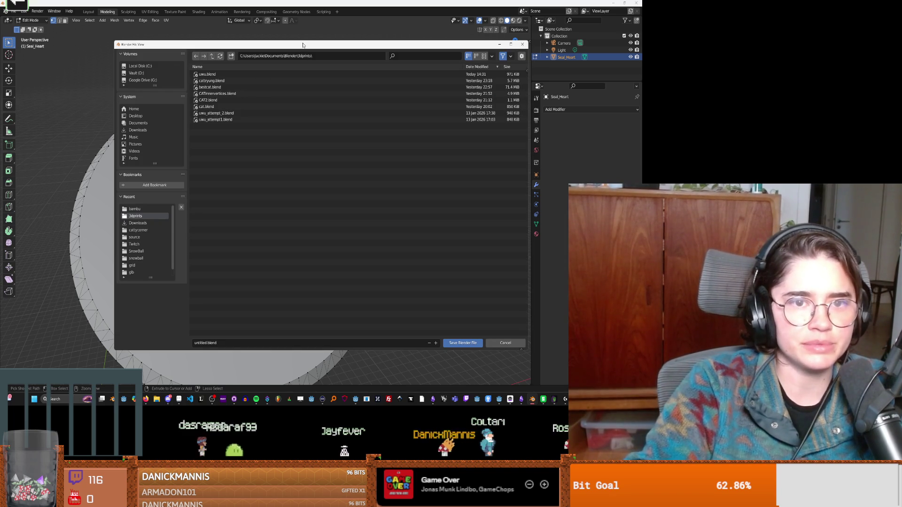
left_click(224, 343)
type("stamp")
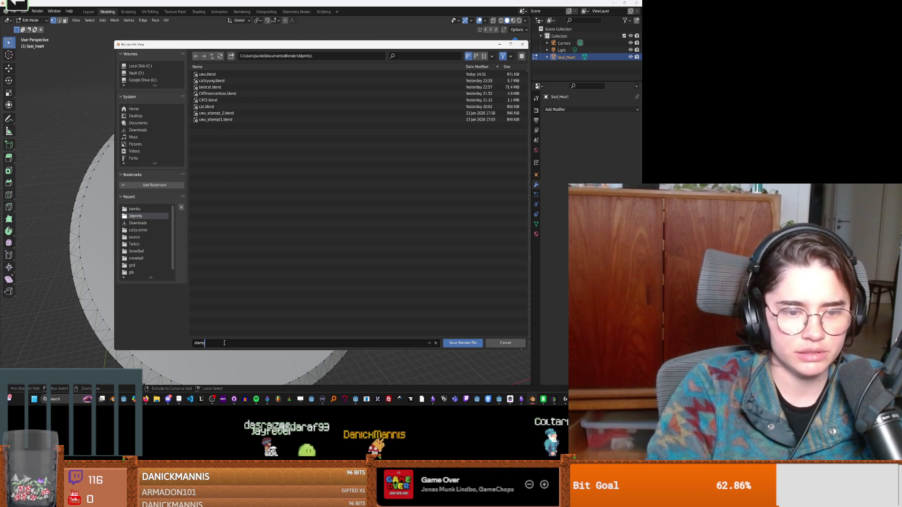
type("_template")
left_click(215, 258)
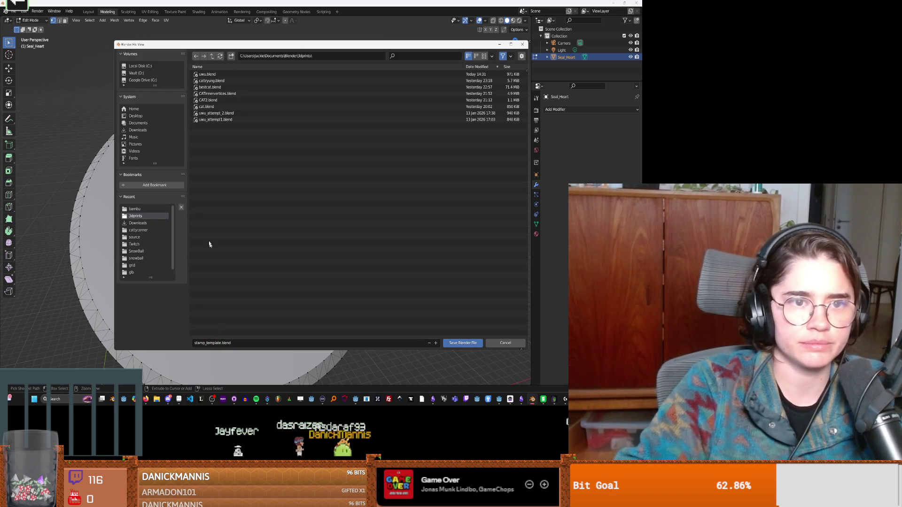
left_click(445, 344)
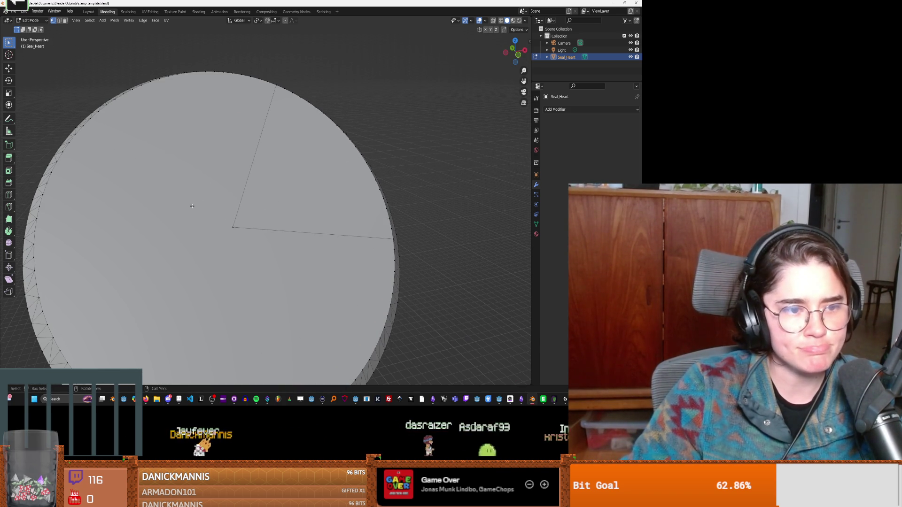
Import the uwu SVG as curves, adding Curve and Curve.001 in a new collection.
middle_click_drag(193, 205, 179, 187)
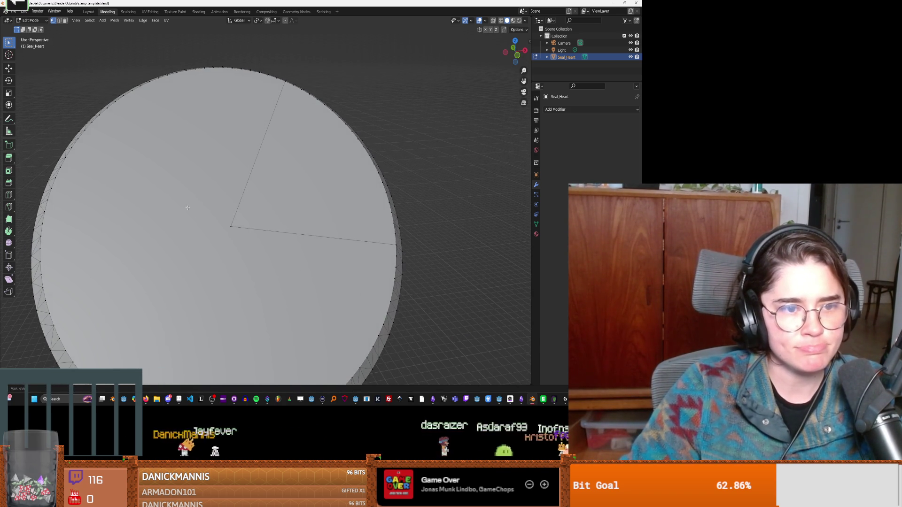
key("ctrl+s")
left_click(14, 11)
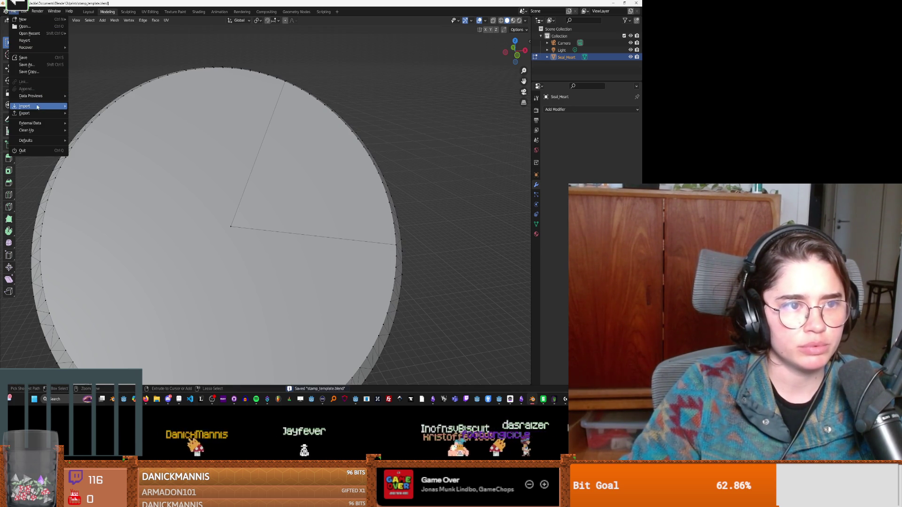
mouse_move(48, 108)
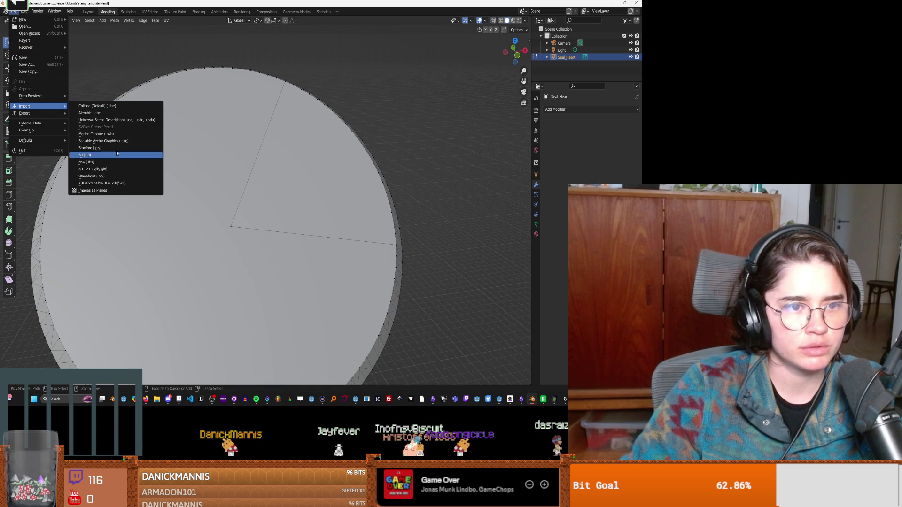
scroll(409, 200, "down", 3)
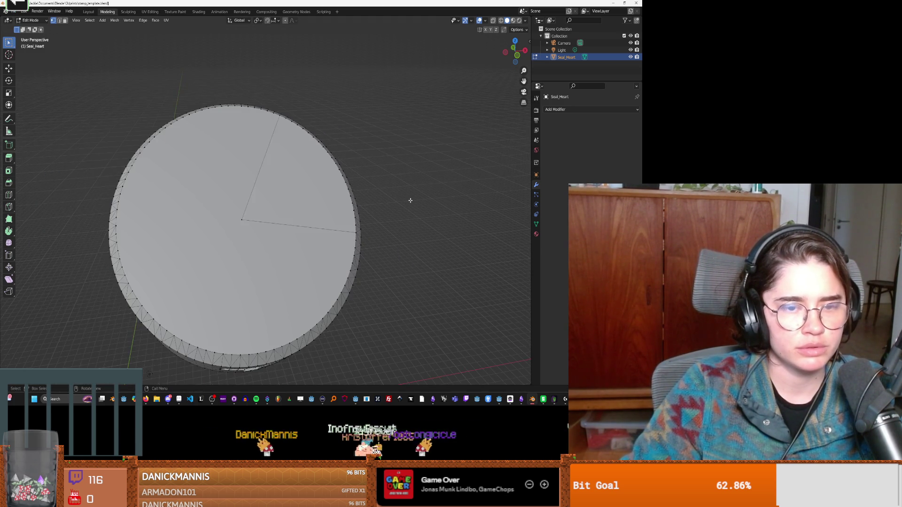
mouse_move(394, 200)
middle_mouse_down()
mouse_move(395, 214)
mouse_move(397, 187)
mouse_move(408, 196)
middle_mouse_up()
left_click(16, 13)
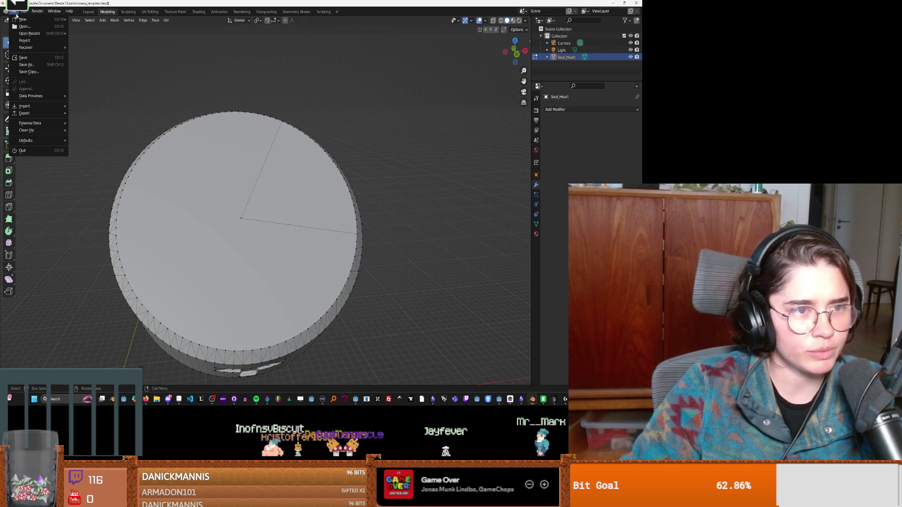
mouse_move(49, 108)
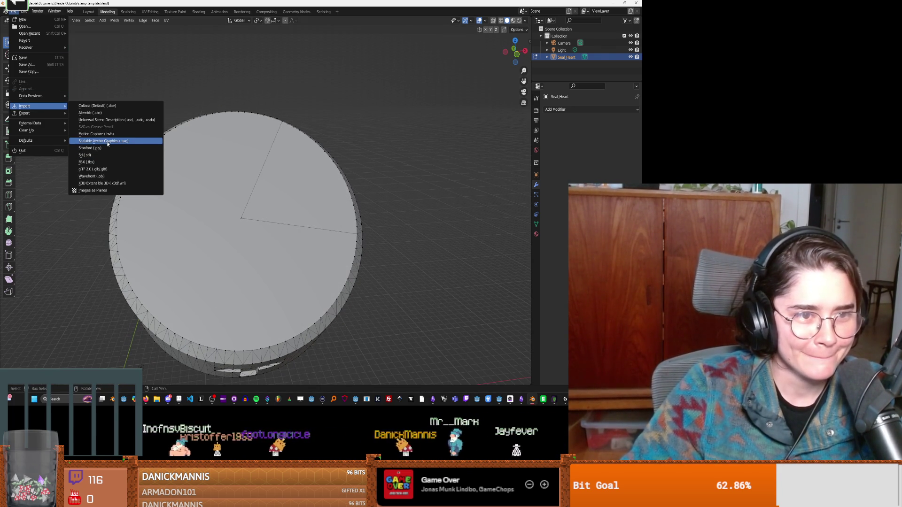
left_click(107, 143)
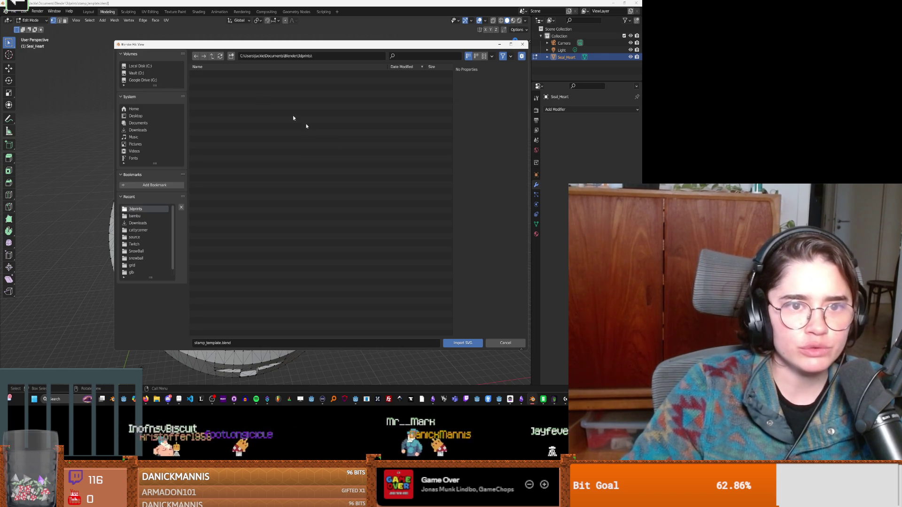
key("Escape")
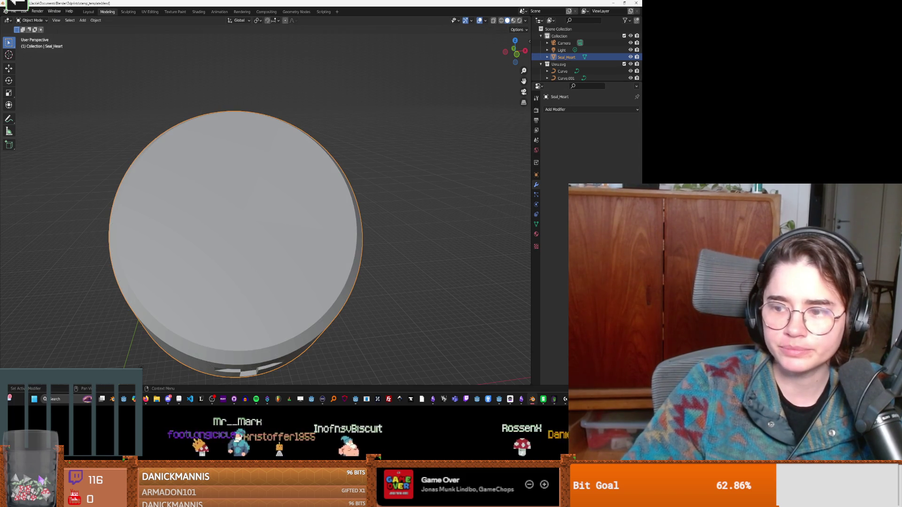
Hide the Seal_Heart cylinder and select the imported letter curves to inspect them.
scroll(558, 67, "down", 3)
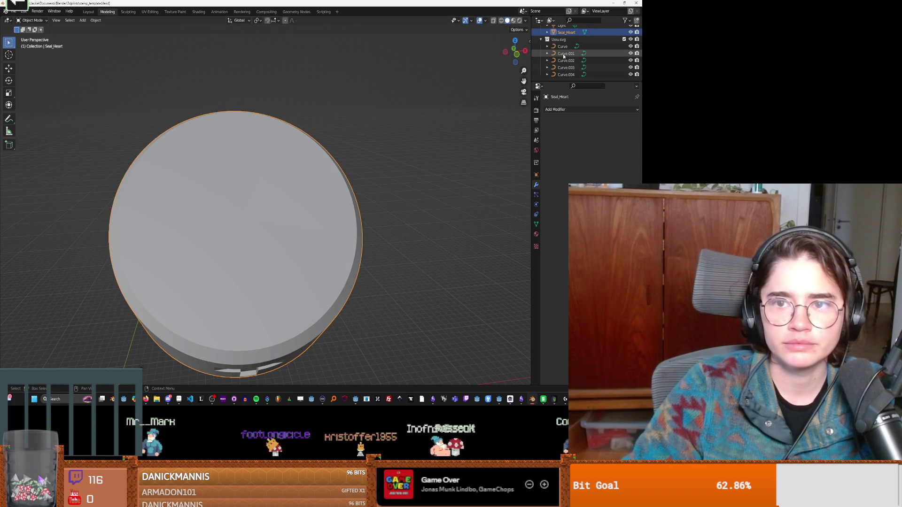
left_click(588, 46)
scroll(416, 159, "down", 2)
scroll(607, 45, "up", 3)
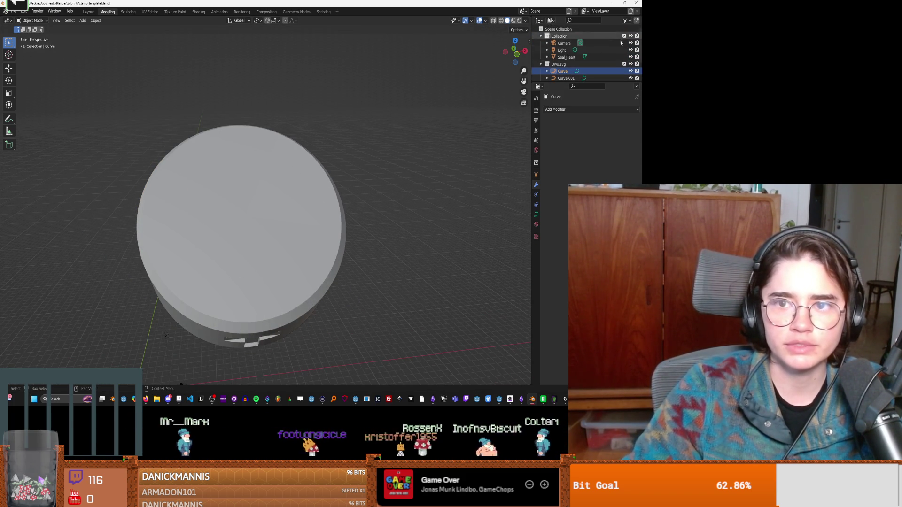
left_click(631, 57)
mouse_move(291, 242)
middle_mouse_down()
mouse_move(235, 278)
mouse_move(263, 246)
mouse_move(245, 272)
mouse_move(301, 231)
mouse_move(278, 273)
mouse_move(357, 221)
middle_mouse_up()
scroll(556, 66, "down", 2)
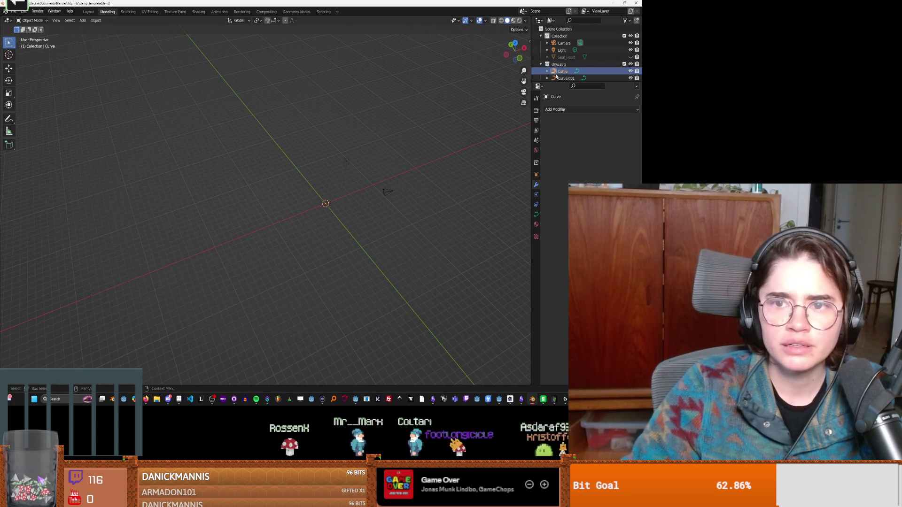
left_click(536, 174)
left_click(555, 75, "shift")
mouse_move(471, 147)
middle_mouse_down()
mouse_move(414, 205)
mouse_move(376, 189)
mouse_move(264, 196)
mouse_move(250, 125)
mouse_move(413, 114)
middle_mouse_up()
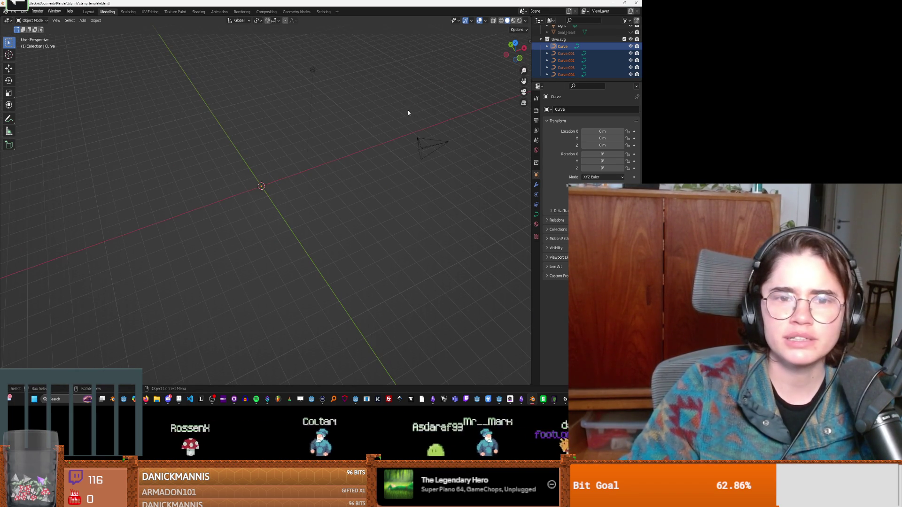
Select the first Uwu.svg curve and check it briefly in Edit Mode.
left_click(562, 40)
middle_click_drag(356, 134, 361, 149)
scroll(270, 195, "up", 6)
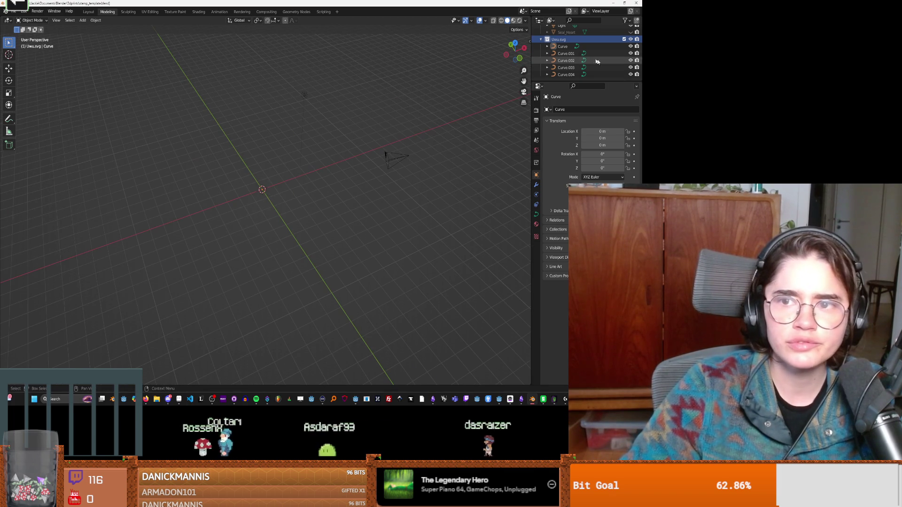
left_click(601, 46)
key("Tab")
scroll(268, 193, "up", 3)
mouse_move(269, 193)
middle_mouse_down()
mouse_move(248, 131)
mouse_move(269, 135)
mouse_move(252, 231)
mouse_move(285, 169)
mouse_move(294, 93)
mouse_move(284, 136)
mouse_move(308, 234)
mouse_move(308, 150)
mouse_move(293, 191)
mouse_move(211, 115)
middle_mouse_up()
key("Tab")
Recentre the view and undo the SVG curve import.
mouse_move(274, 160)
middle_mouse_down("shift")
mouse_move(277, 188)
mouse_move(258, 164)
mouse_move(267, 93)
middle_mouse_up("shift")
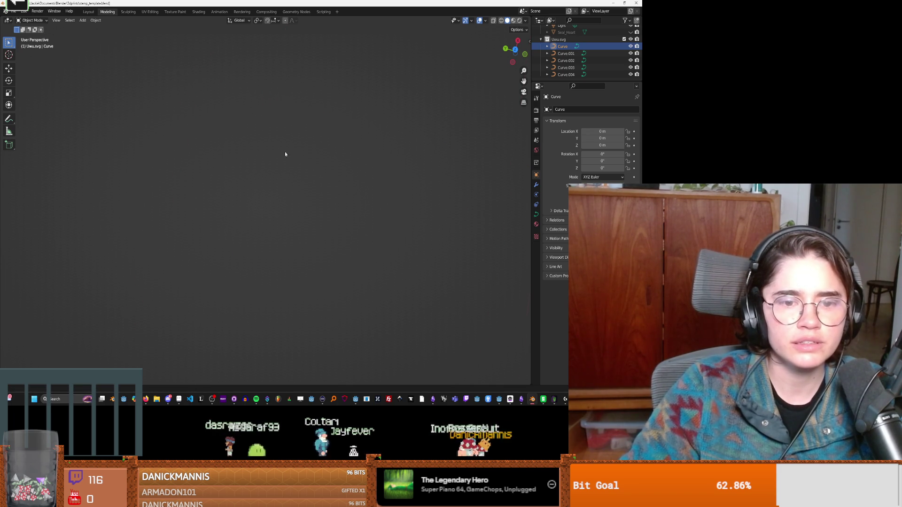
mouse_move(248, 179)
middle_mouse_down("shift")
mouse_move(261, 180)
mouse_move(253, 220)
middle_mouse_up("shift")
scroll(251, 222, "up", 4)
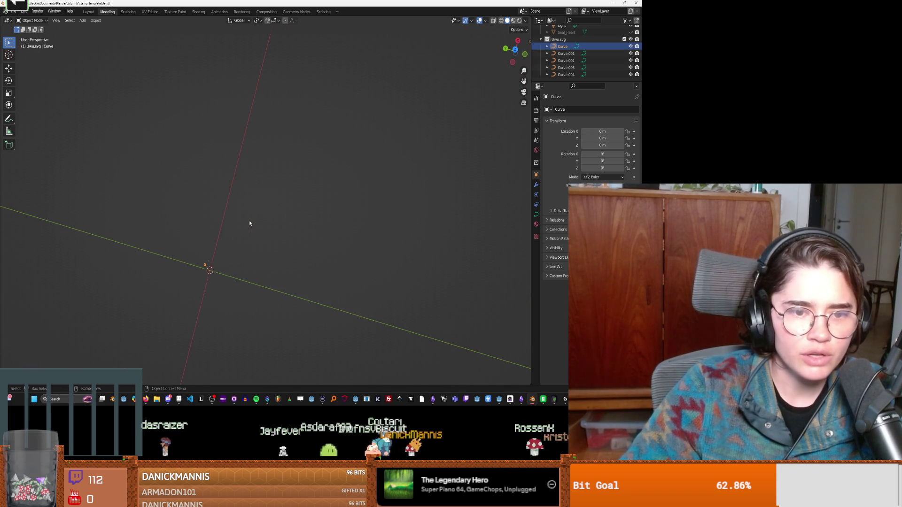
left_click(312, 179)
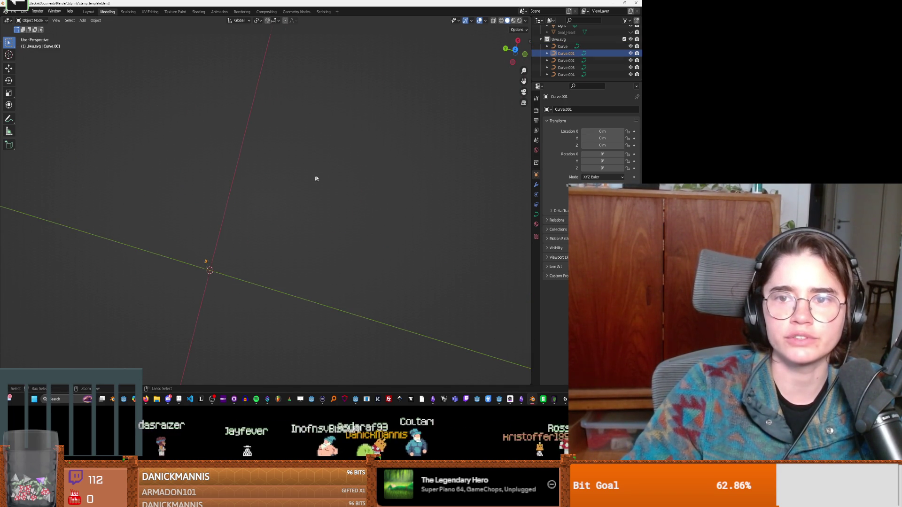
key("ctrl+z")
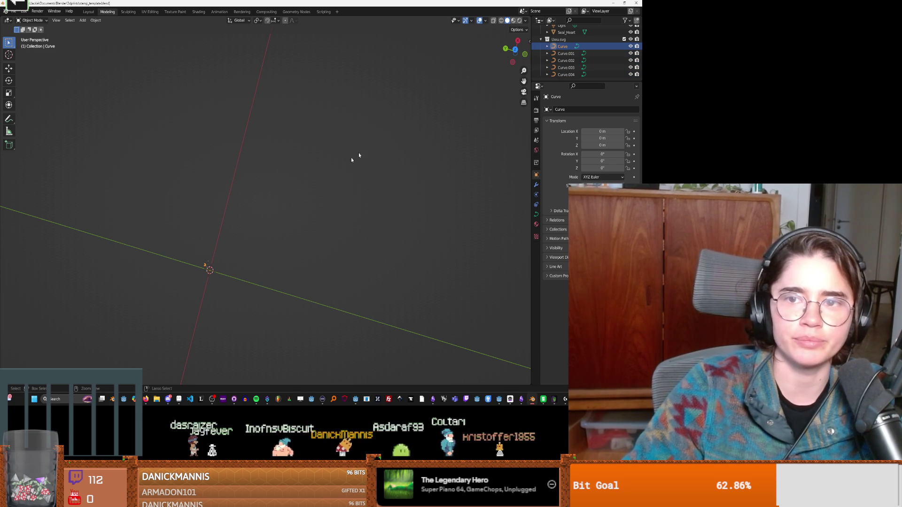
key("ctrl+z")
key("ctrl+z")
key("ctrl+z")
mouse_move(298, 146)
middle_mouse_down()
mouse_move(312, 125)
mouse_move(338, 141)
middle_mouse_up()
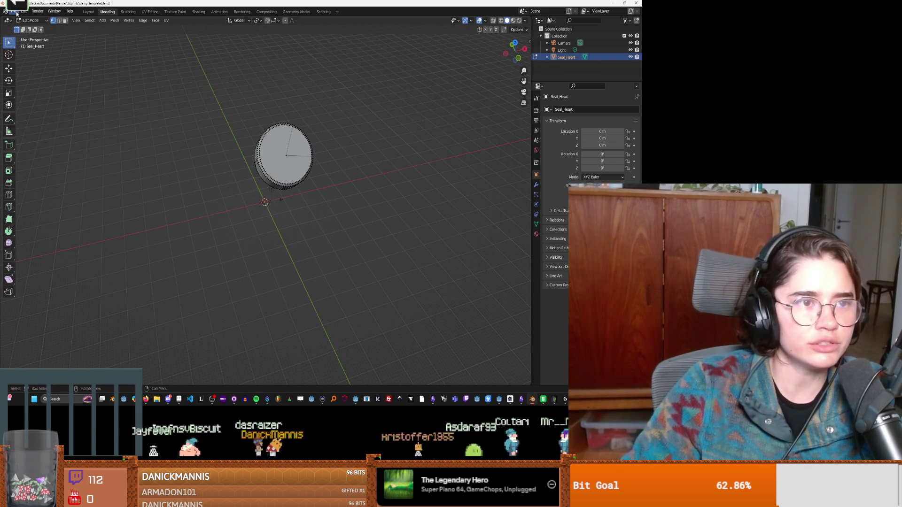
Browse the import options, then switch the stamp back to Object Mode.
left_click(14, 11)
mouse_move(37, 106)
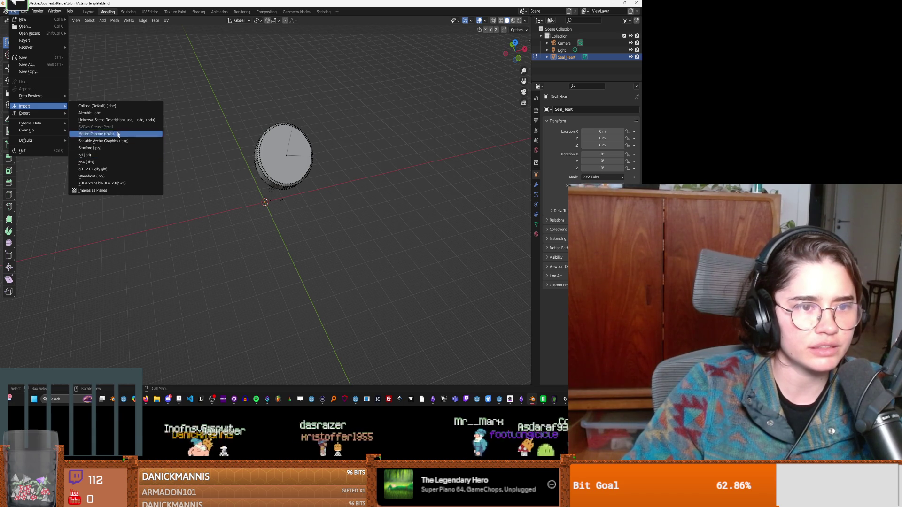
key("Escape")
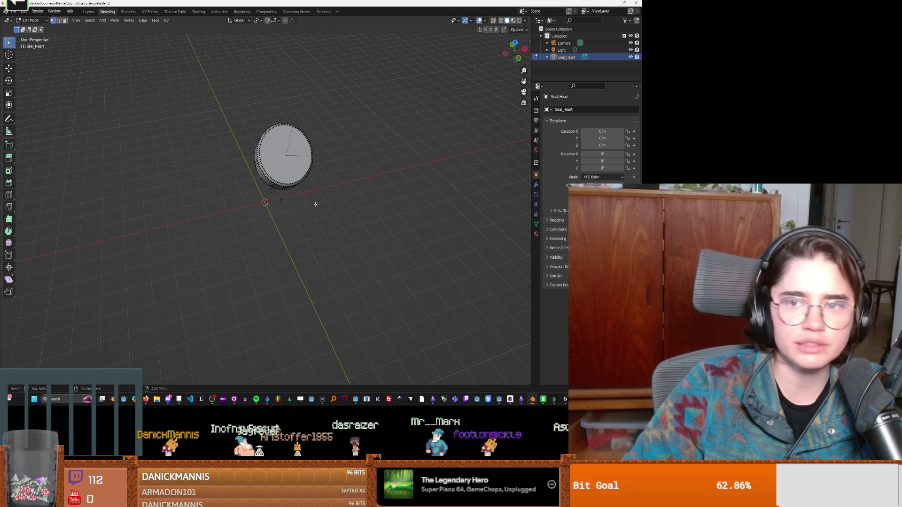
middle_click_drag(233, 137, 251, 165)
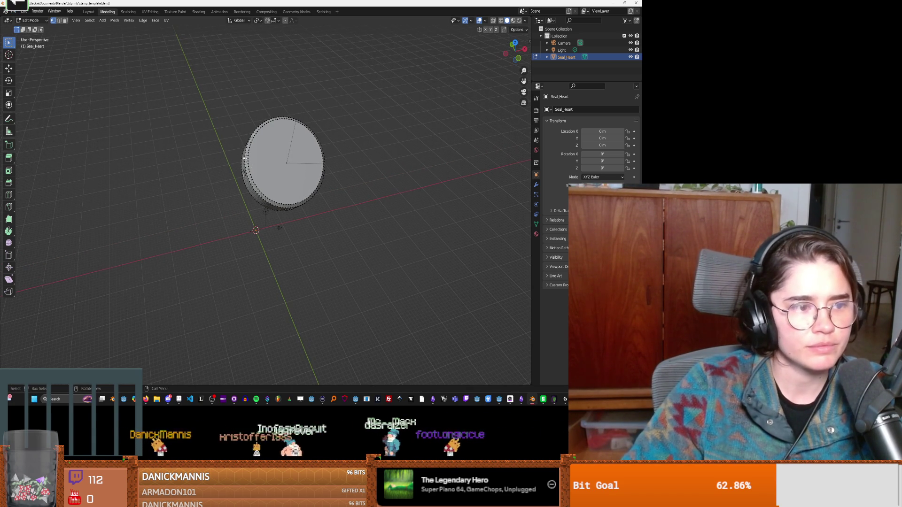
left_click(13, 12)
key("Escape")
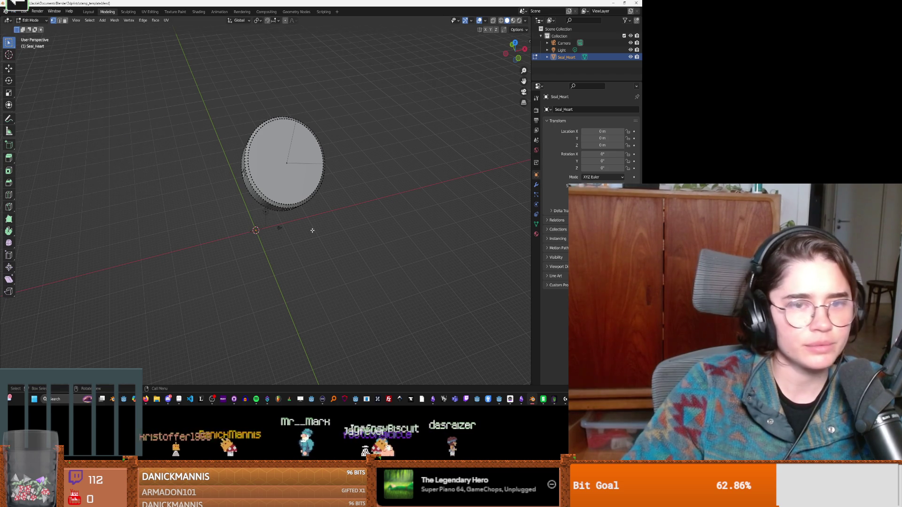
left_click(535, 57)
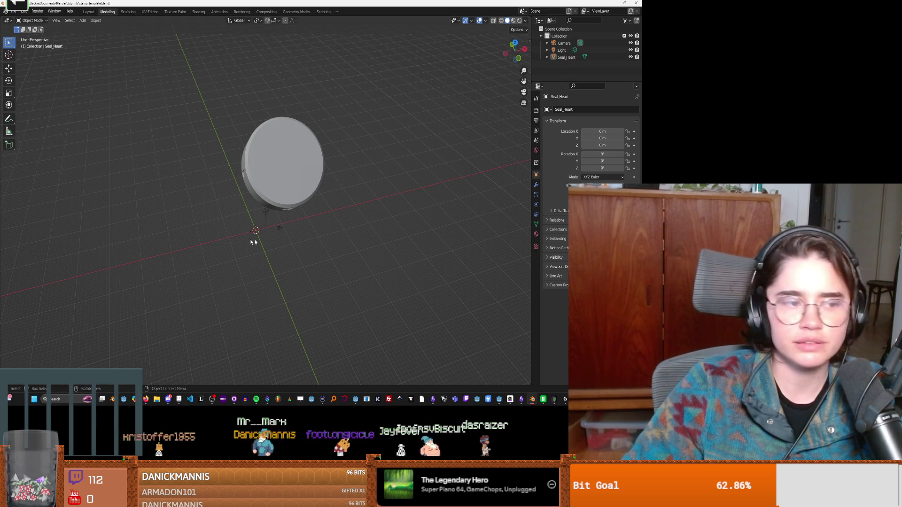
Import the uwu SVG as a Grease Pencil object.
left_click(13, 12)
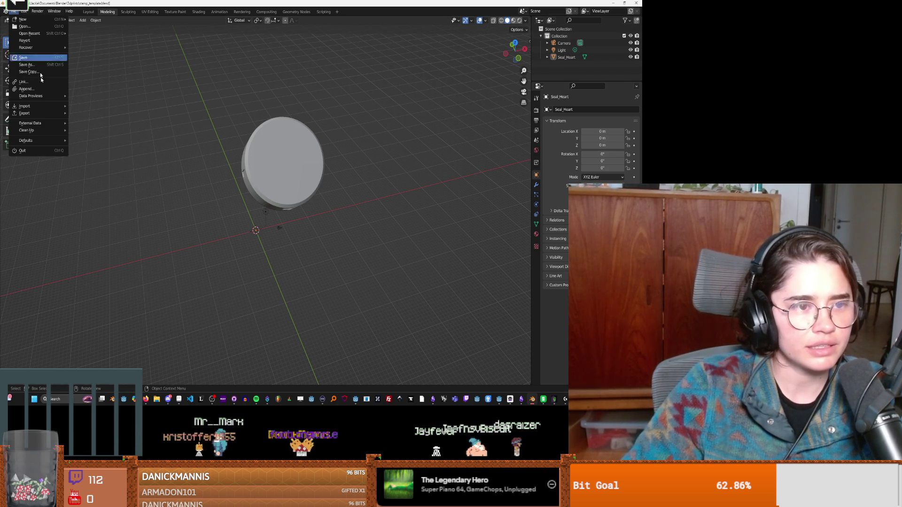
mouse_move(38, 106)
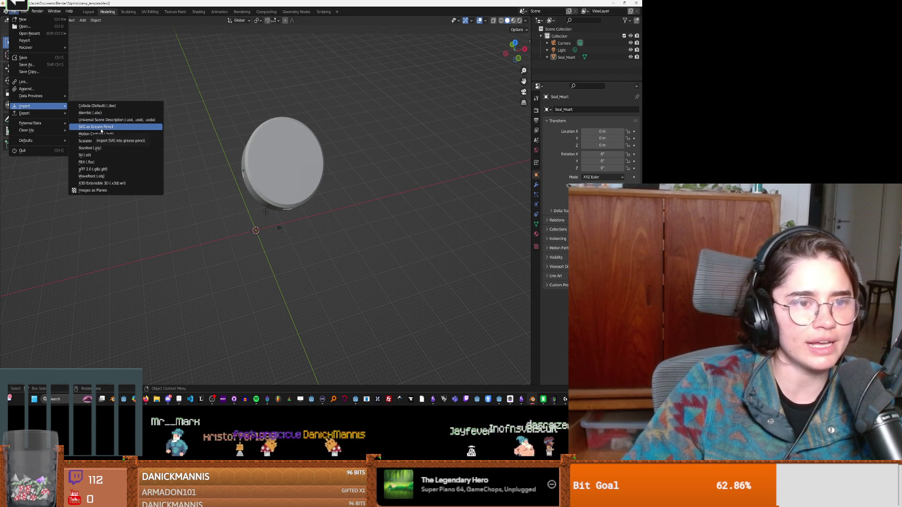
left_click(101, 131)
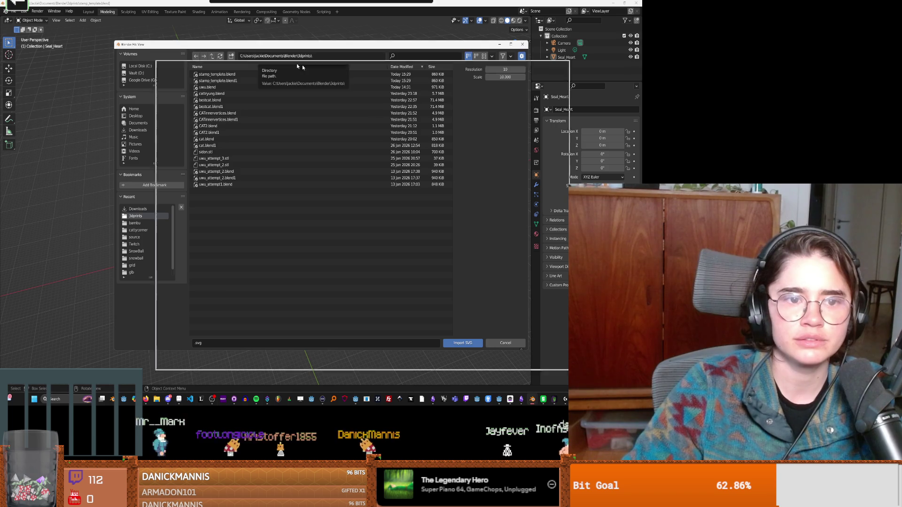
key("Escape")
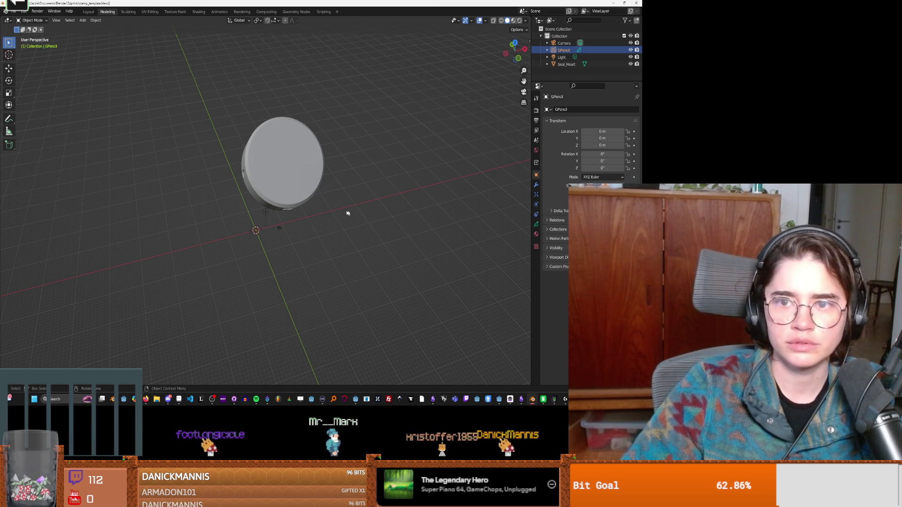
Scale the GPencil lettering up, then shrink it to roughly the disc's width.
scroll(250, 208, "up", 8)
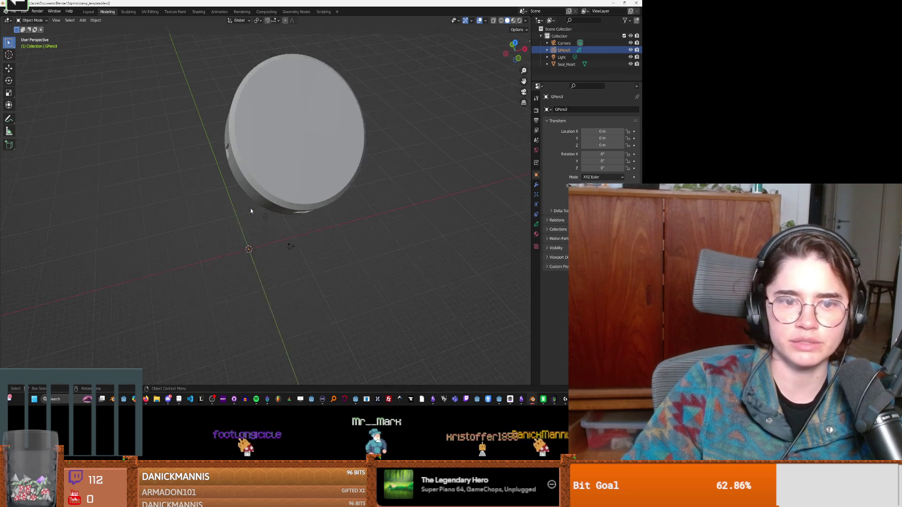
mouse_move(261, 260)
middle_mouse_down()
mouse_move(292, 260)
mouse_move(325, 283)
mouse_move(315, 259)
mouse_move(276, 225)
mouse_move(317, 249)
mouse_move(314, 232)
middle_mouse_up()
scroll(314, 232, "down", 5)
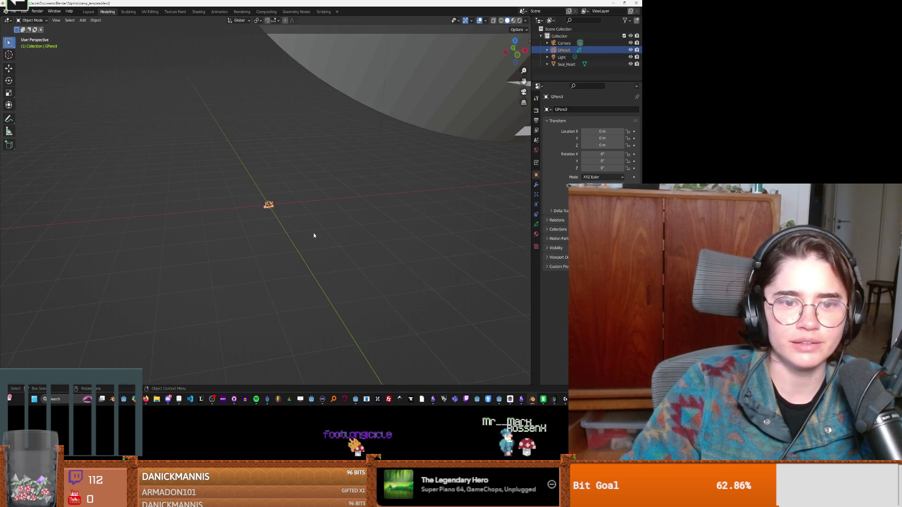
key("s")
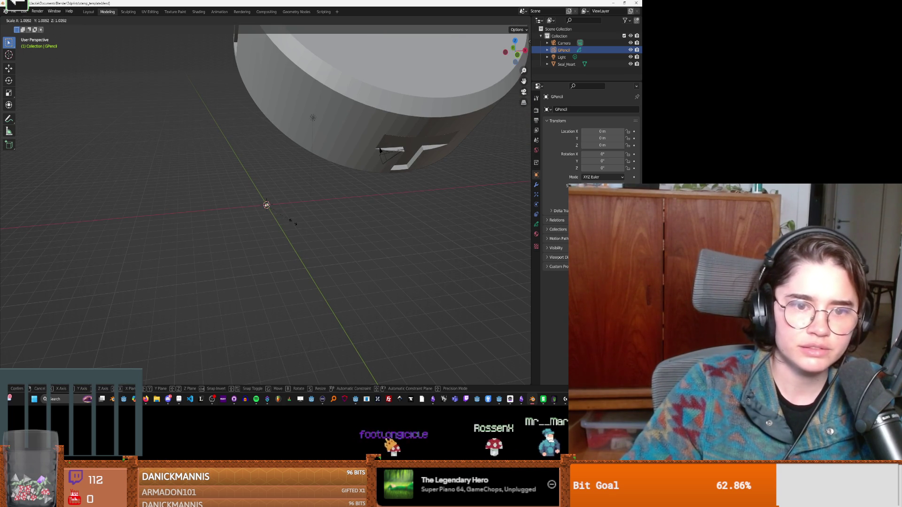
left_click(458, 282)
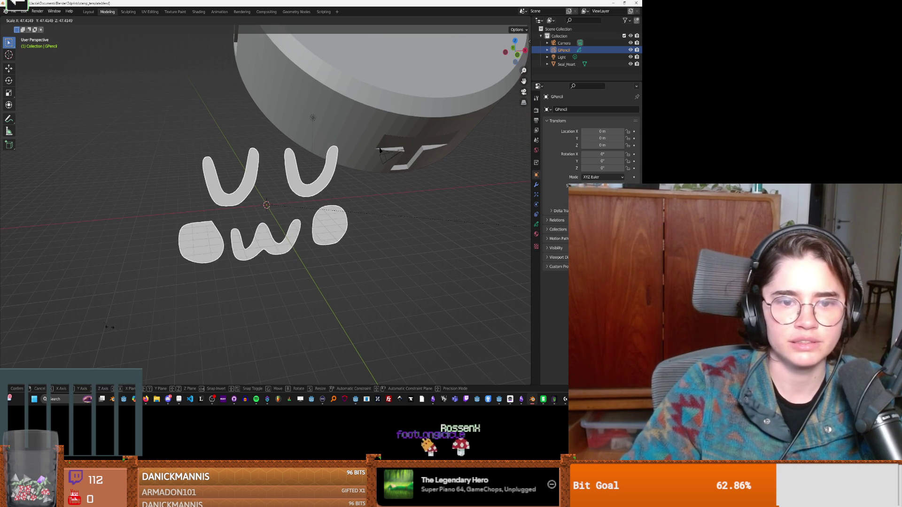
scroll(457, 282, "down", 4)
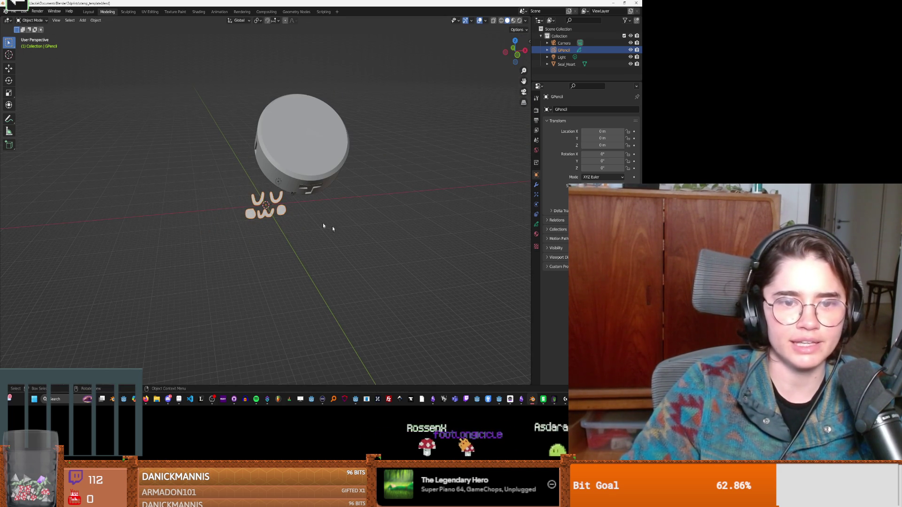
key("s")
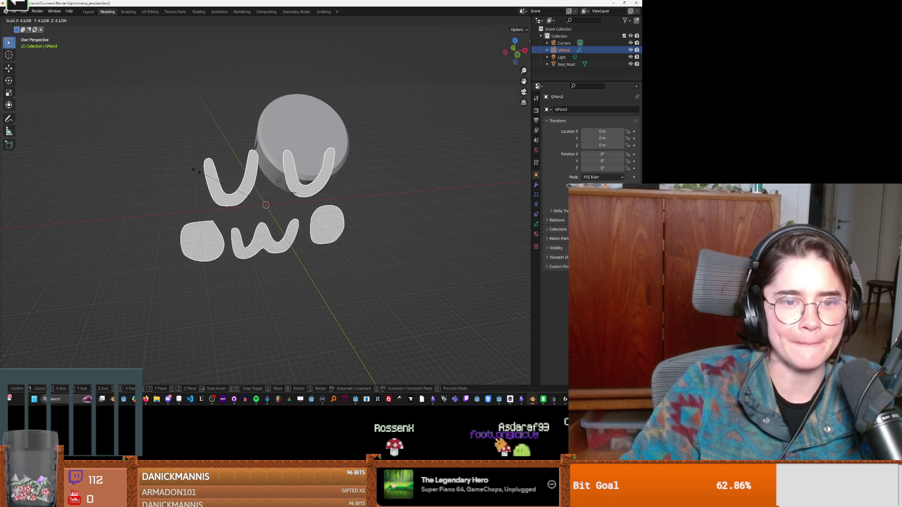
mouse_move(207, 173)
middle_mouse_down()
mouse_move(292, 177)
mouse_move(244, 178)
mouse_move(293, 192)
middle_mouse_up()
left_click(258, 180)
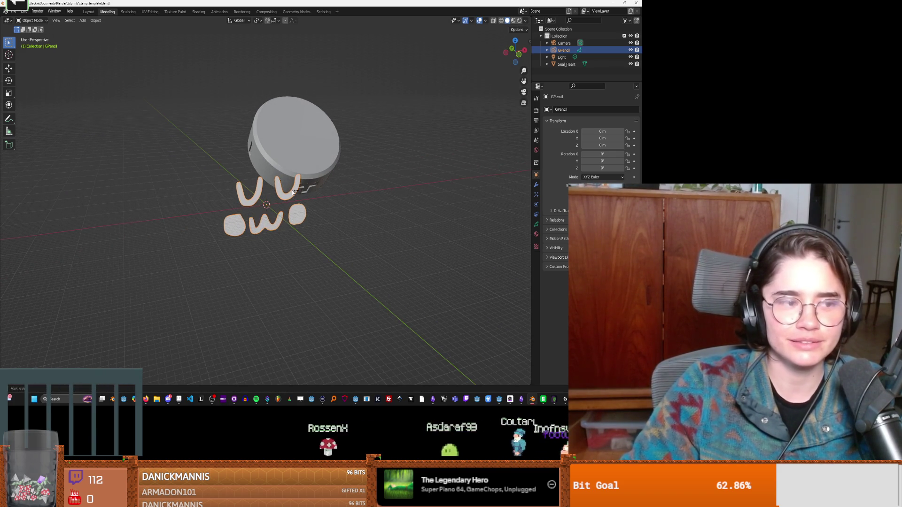
right_click(304, 139)
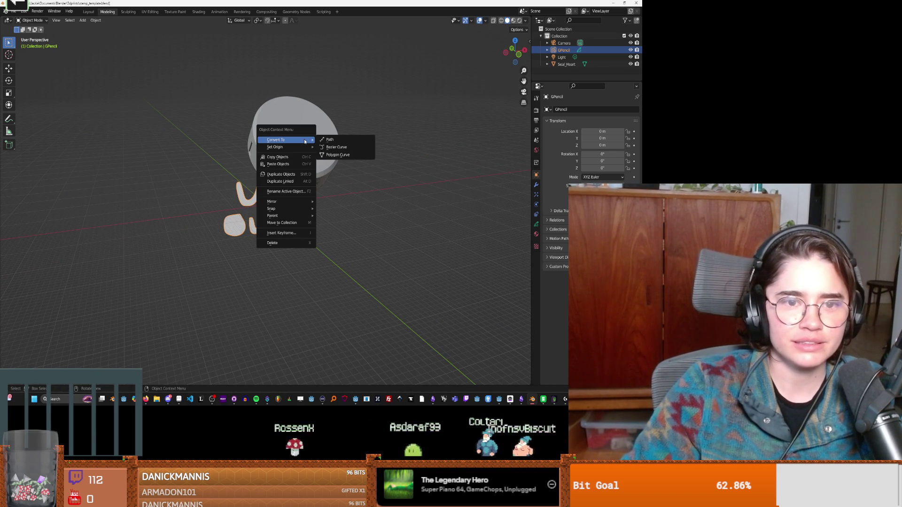
mouse_move(300, 149)
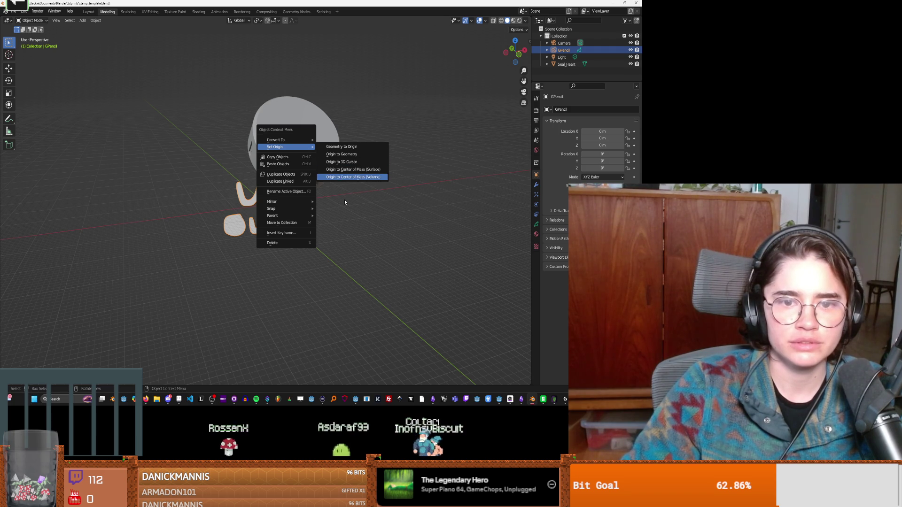
left_click(325, 192)
right_click(282, 190)
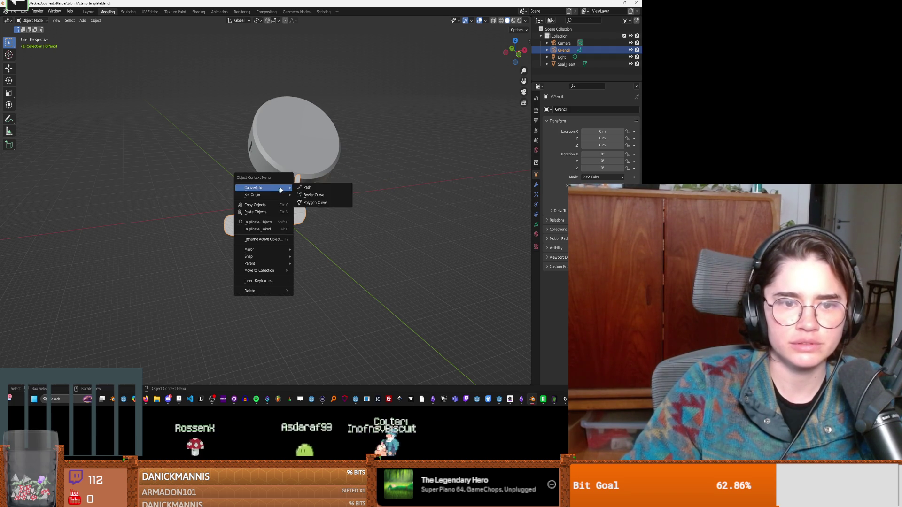
mouse_move(275, 195)
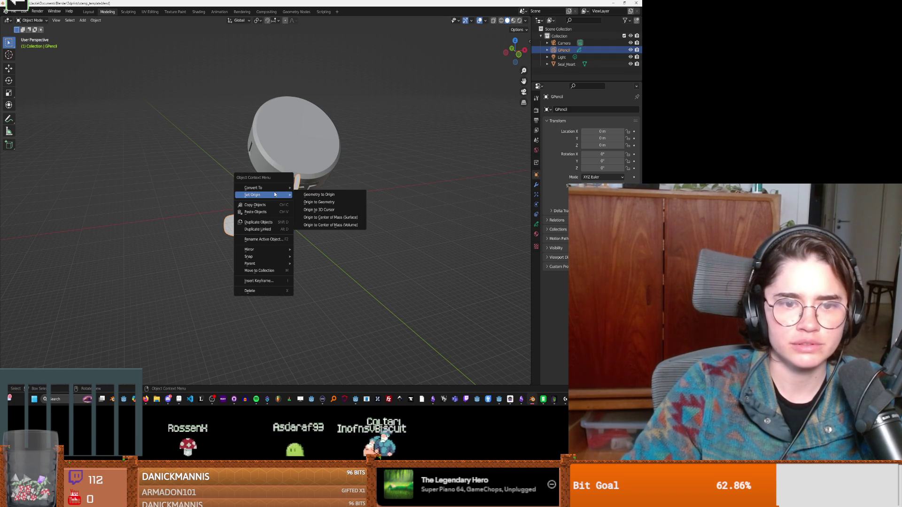
left_click(332, 225)
left_click(305, 145)
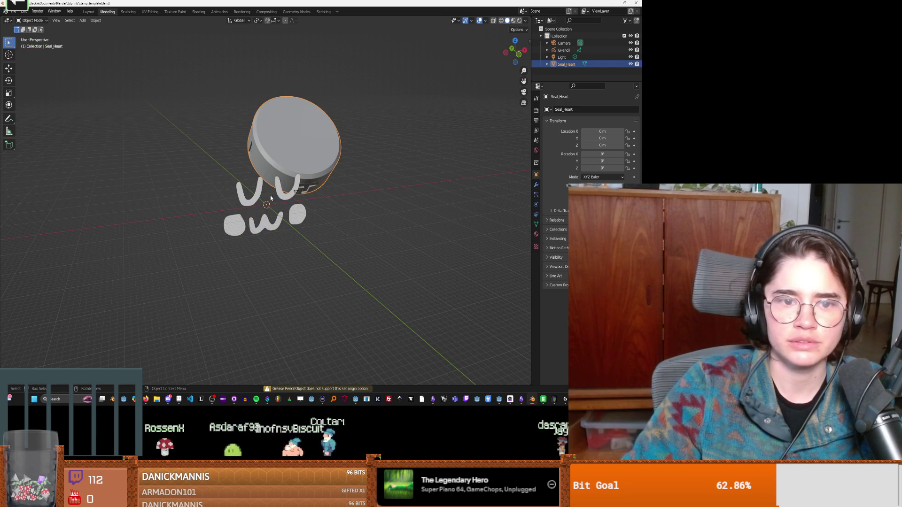
left_click(265, 224, "shift")
right_click(254, 231)
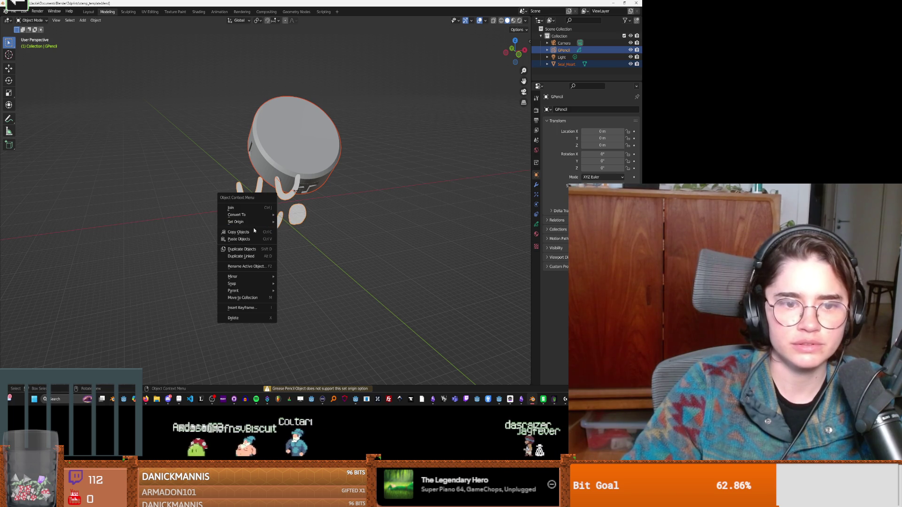
mouse_move(252, 222)
left_click(314, 247)
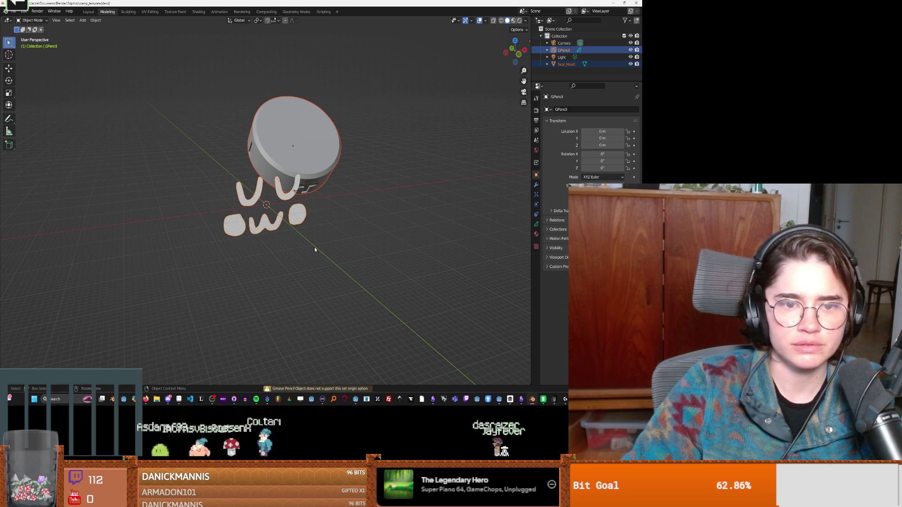
middle_click_drag(330, 220, 313, 225)
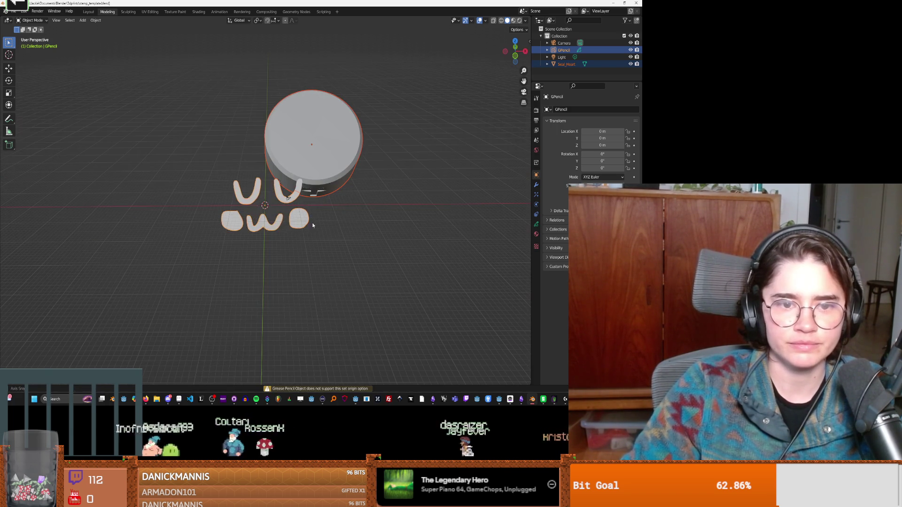
right_click(274, 217)
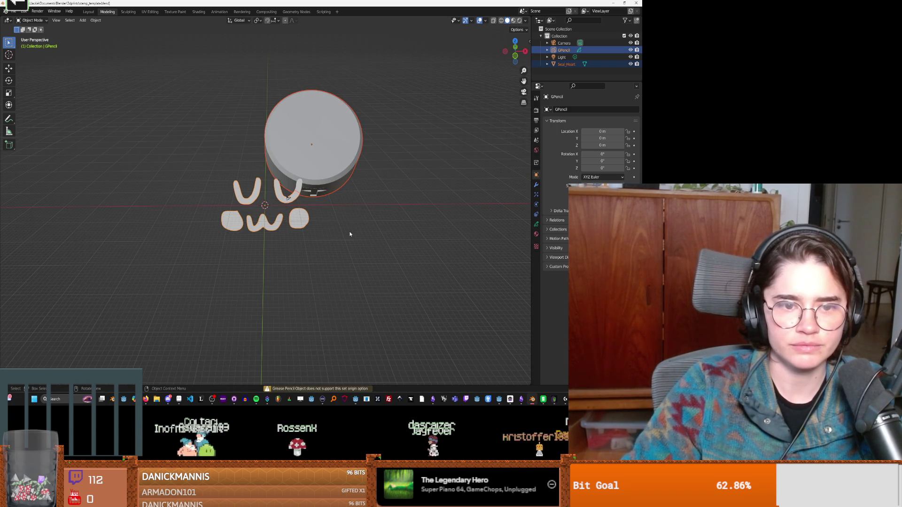
left_click(277, 214)
Drag the lettering onto the cylinder and rotate it about X by roughly -45°.
left_click_drag(267, 221, 316, 148)
mouse_move(317, 148)
middle_mouse_down()
mouse_move(303, 165)
mouse_move(317, 164)
mouse_move(306, 179)
mouse_move(281, 170)
mouse_move(355, 176)
mouse_move(381, 204)
middle_mouse_up()
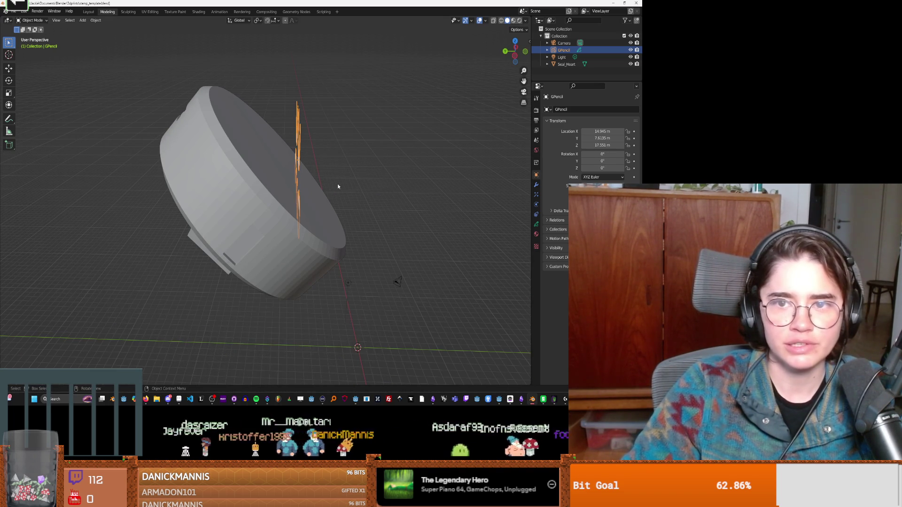
key("r")
key("x")
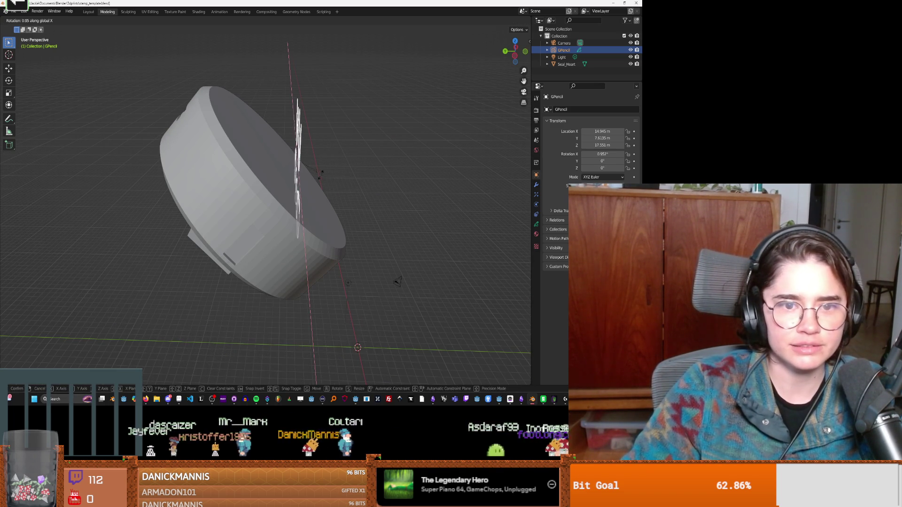
key("x")
key("x")
key("y")
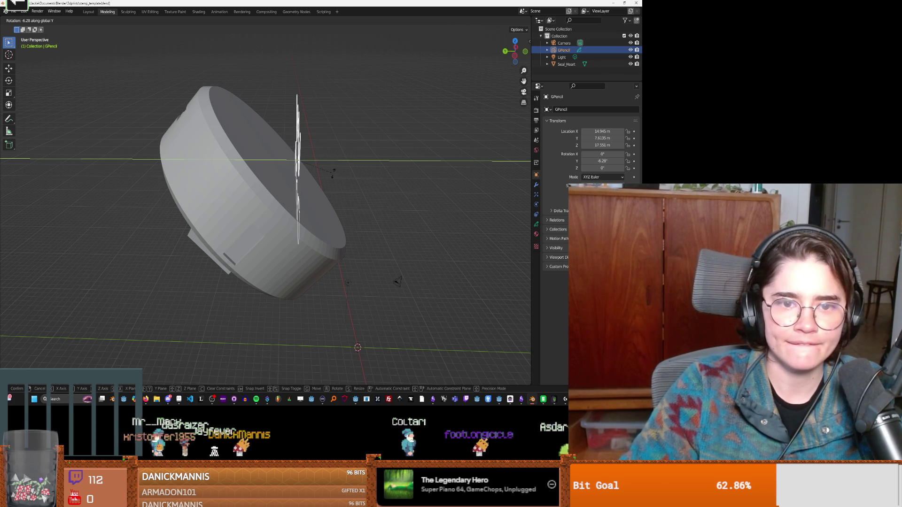
middle_click_drag(333, 173, 290, 168)
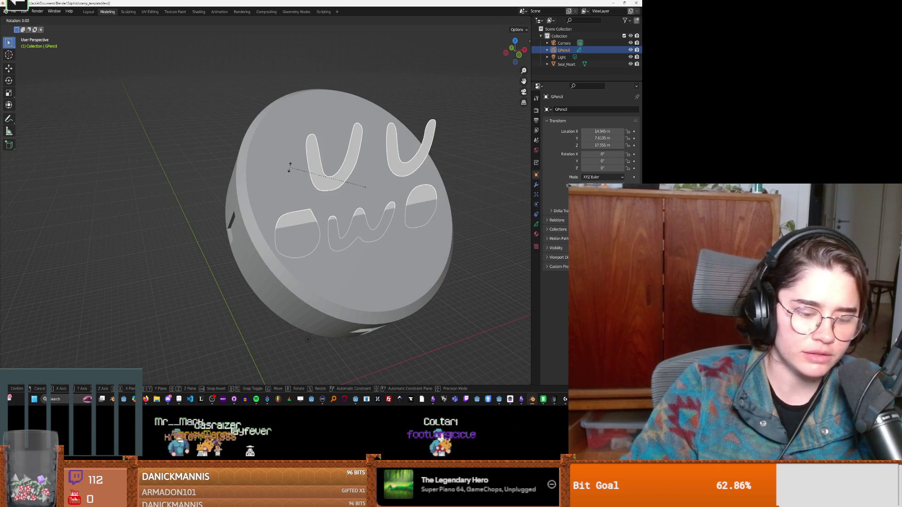
key("z")
key("z")
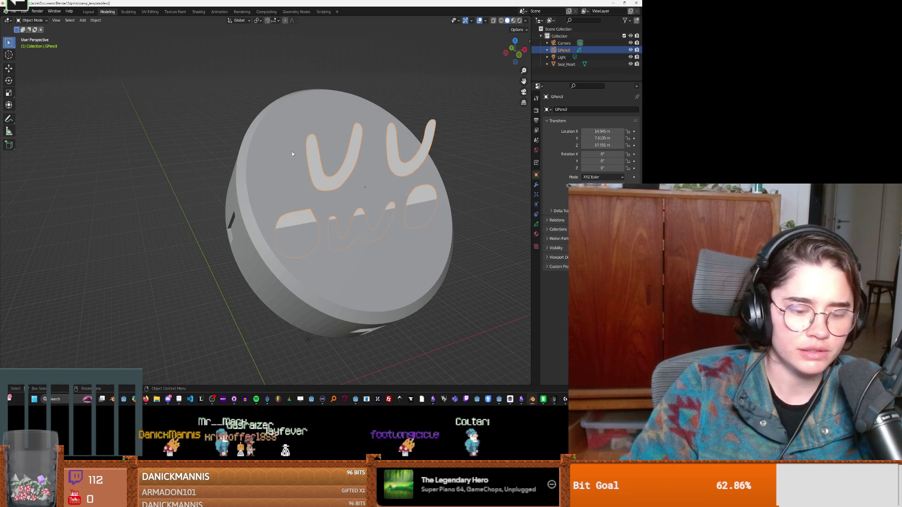
key("x")
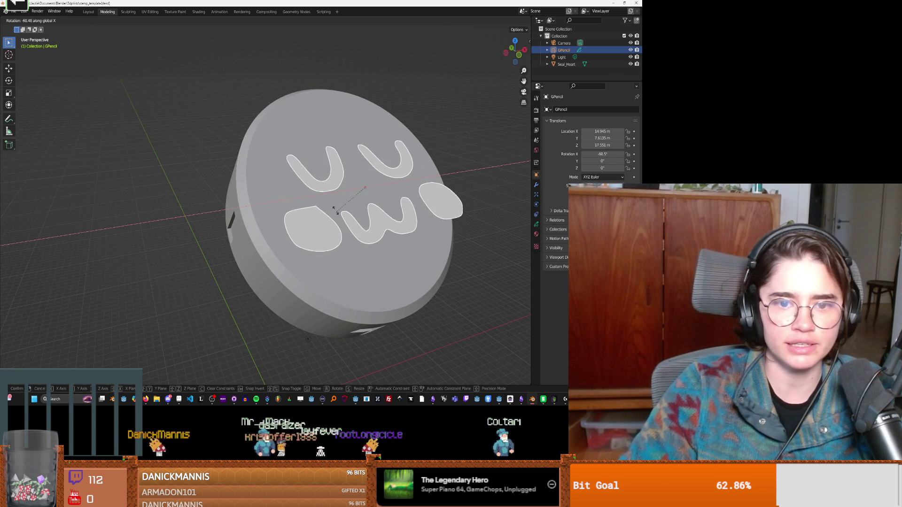
left_click(333, 203)
mouse_move(333, 203)
middle_mouse_down()
mouse_move(423, 209)
mouse_move(397, 193)
mouse_move(346, 198)
middle_mouse_up()
scroll(280, 190, "up", 5)
mouse_move(281, 189)
middle_mouse_down()
mouse_move(263, 198)
mouse_move(329, 225)
mouse_move(325, 233)
mouse_move(264, 219)
middle_mouse_up()
scroll(242, 204, "up", 3)
scroll(277, 194, "down", 3)
scroll(344, 238, "down", 3)
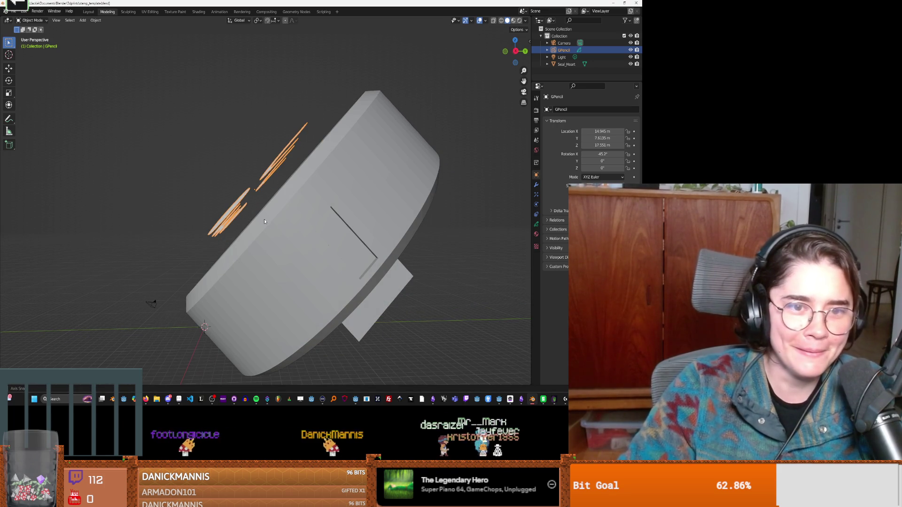
Move the letters until they sit centred on the disc's top face.
key("g")
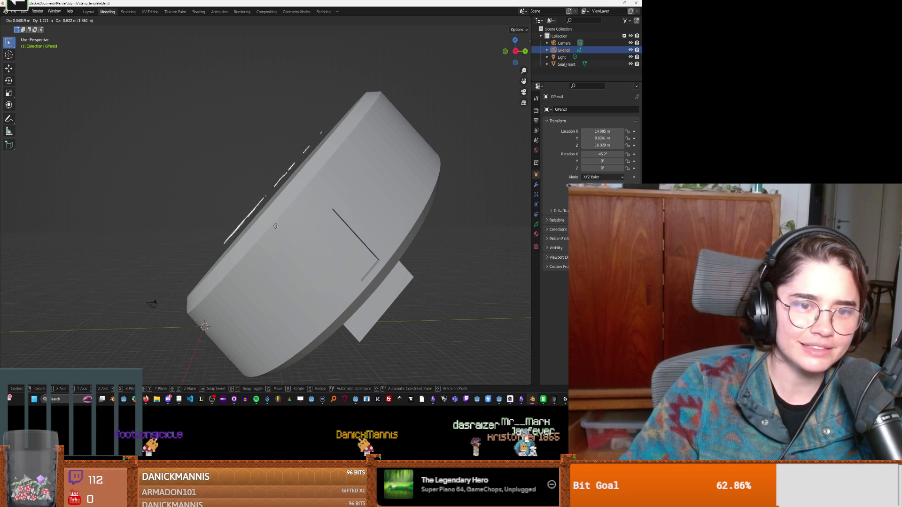
left_click(279, 229)
mouse_move(279, 229)
middle_mouse_down()
mouse_move(340, 254)
mouse_move(399, 224)
mouse_move(385, 223)
mouse_move(410, 224)
mouse_move(355, 224)
mouse_move(405, 239)
mouse_move(404, 258)
mouse_move(376, 254)
middle_mouse_up()
scroll(340, 255, "up", 5)
scroll(355, 224, "down", 4)
key("g")
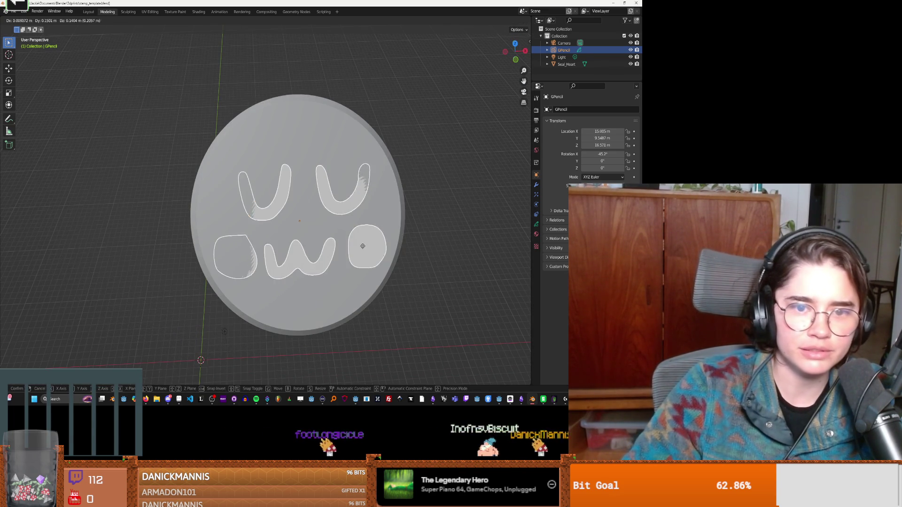
left_click(360, 230)
mouse_move(362, 230)
middle_mouse_down()
mouse_move(292, 196)
mouse_move(333, 208)
mouse_move(324, 233)
middle_mouse_up()
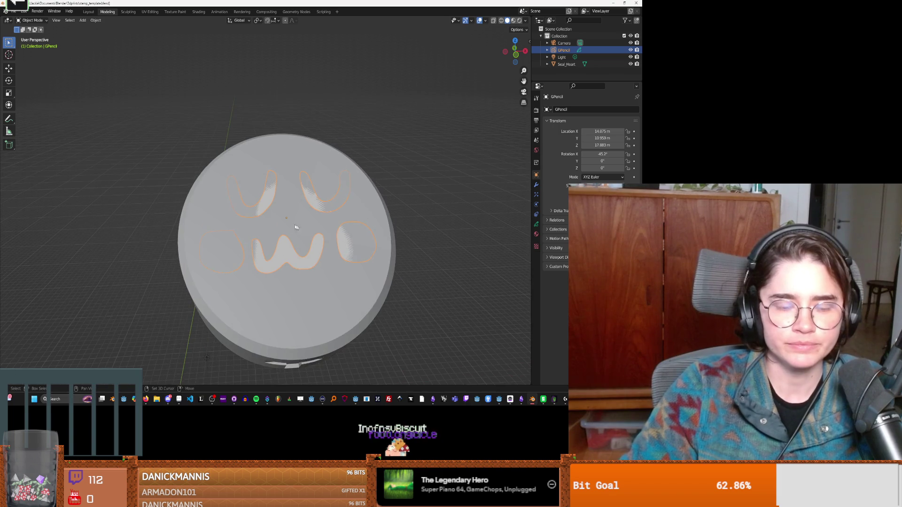
scroll(324, 232, "up", 4)
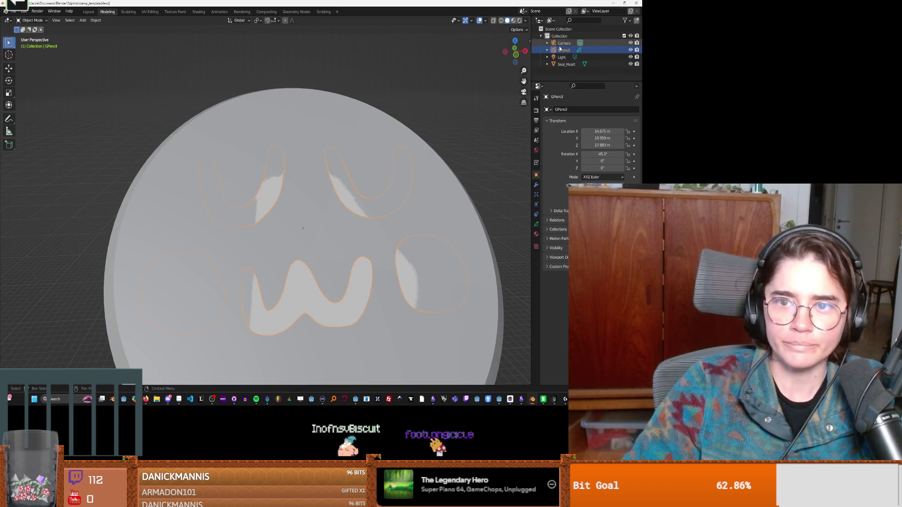
Convert GPencil to a Polygon Curve and hide the original pencil object.
left_click(95, 20)
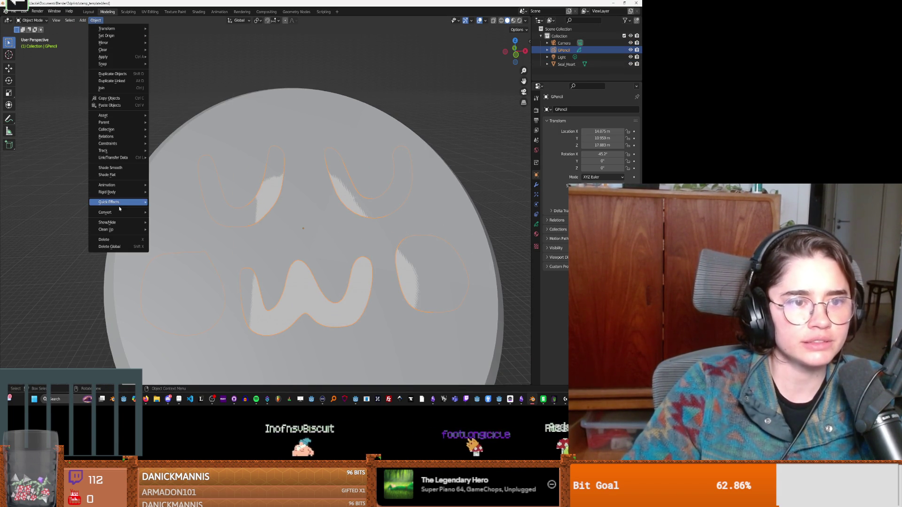
mouse_move(121, 215)
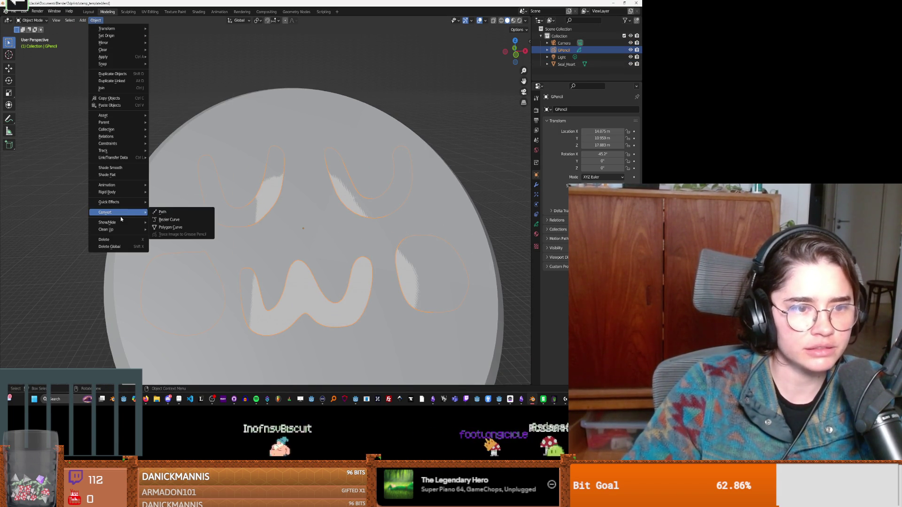
left_click(172, 228)
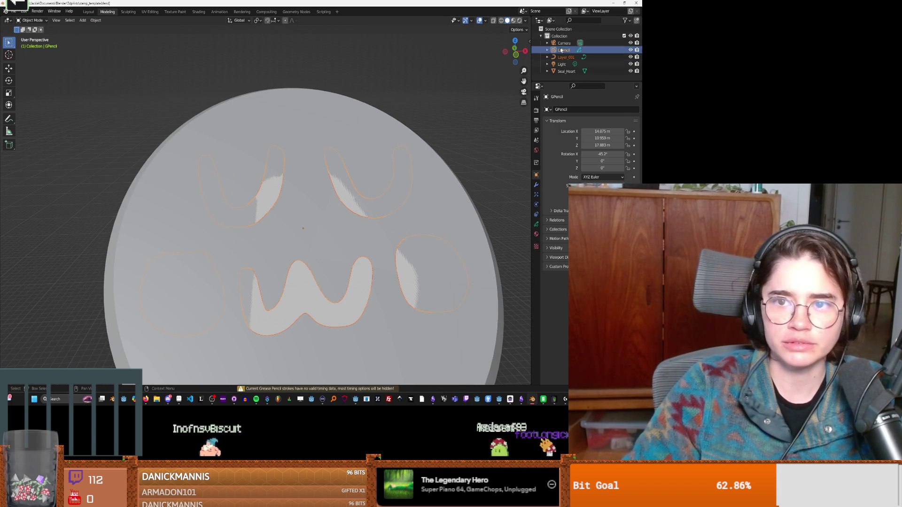
left_click(631, 50)
left_click(611, 57)
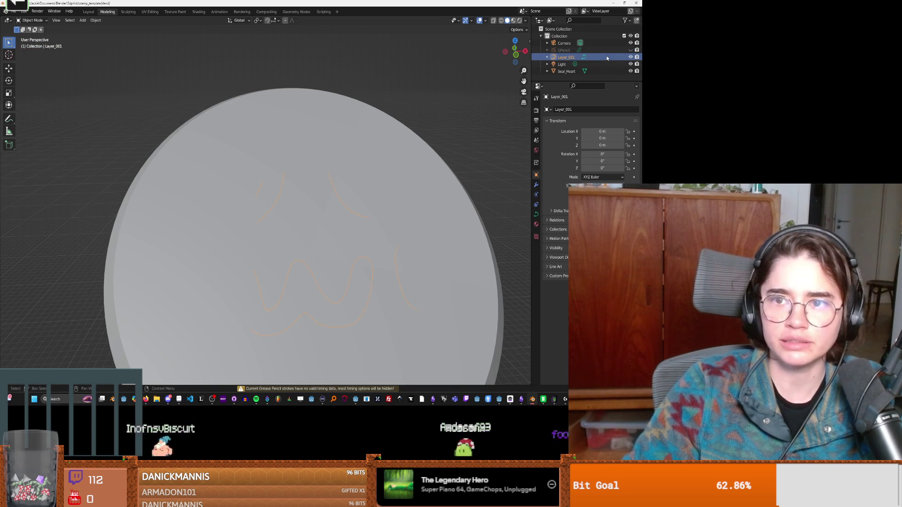
Convert the new Layer_001 object to a mesh.
left_click(96, 20)
mouse_move(123, 212)
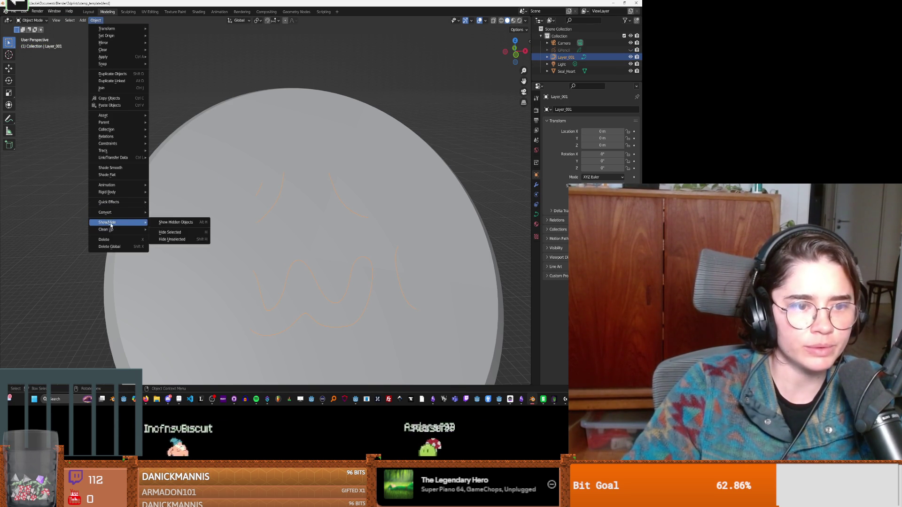
left_click(164, 219)
scroll(353, 248, "down", 2)
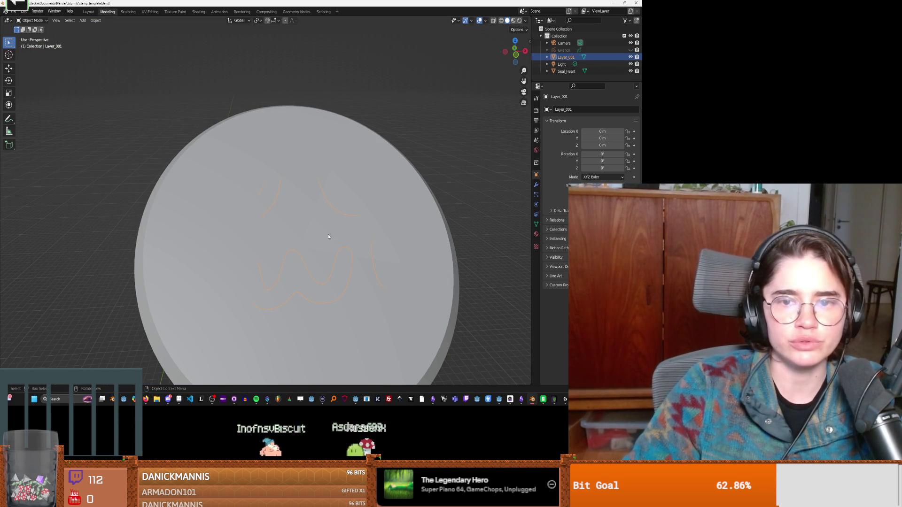
Show the outliner selectability toggles and make Seal_Heart unselectable.
left_click(340, 258)
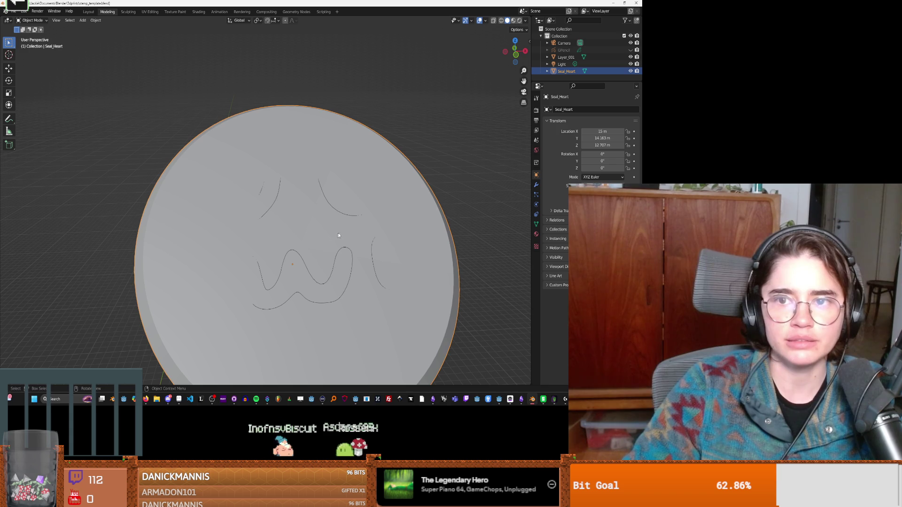
left_click(626, 20)
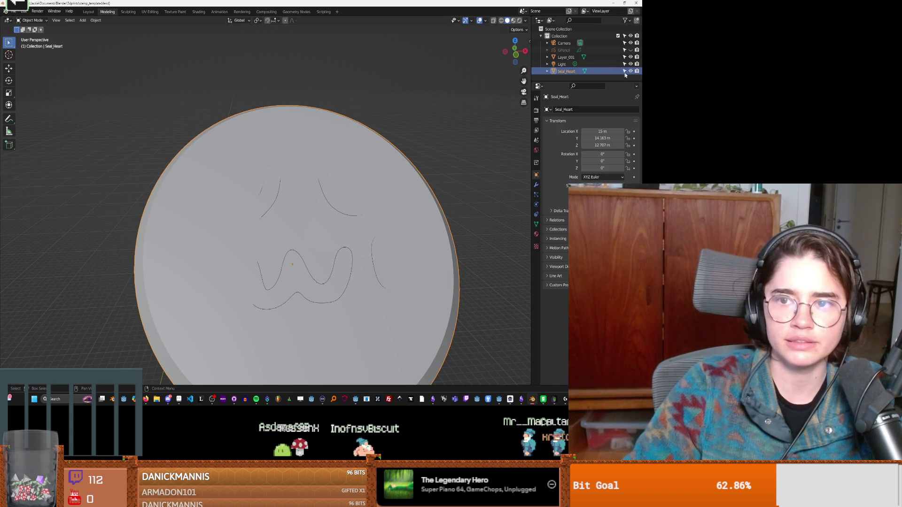
left_click(625, 71)
left_click(610, 55)
mouse_move(386, 155)
middle_mouse_down()
mouse_move(345, 180)
mouse_move(342, 205)
middle_mouse_up()
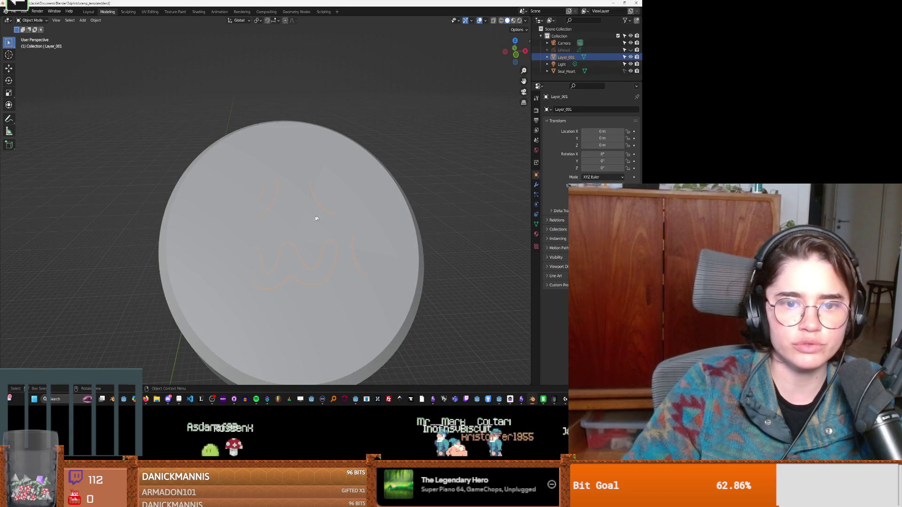
left_click(296, 217)
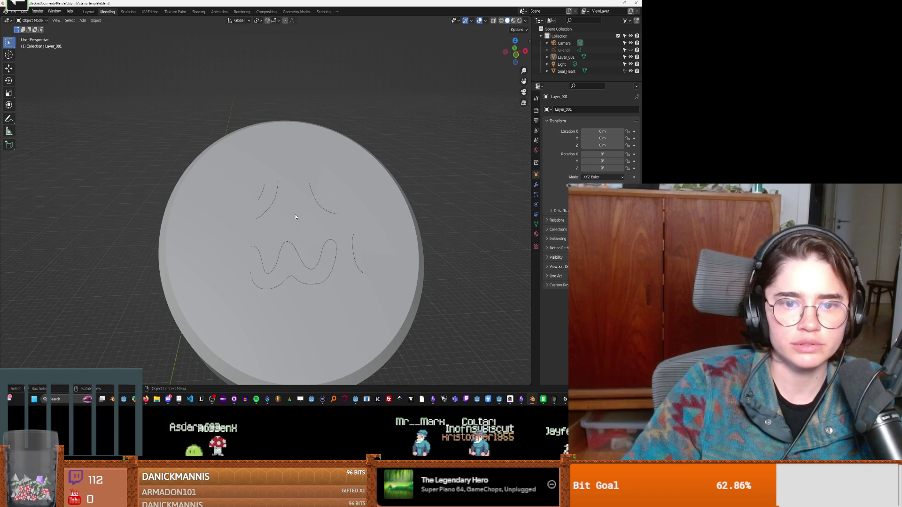
Hide Seal_Heart and enter Edit Mode on the Layer_001 letter outlines.
left_click(630, 71)
middle_click_drag(438, 182, 356, 191)
left_click(264, 214)
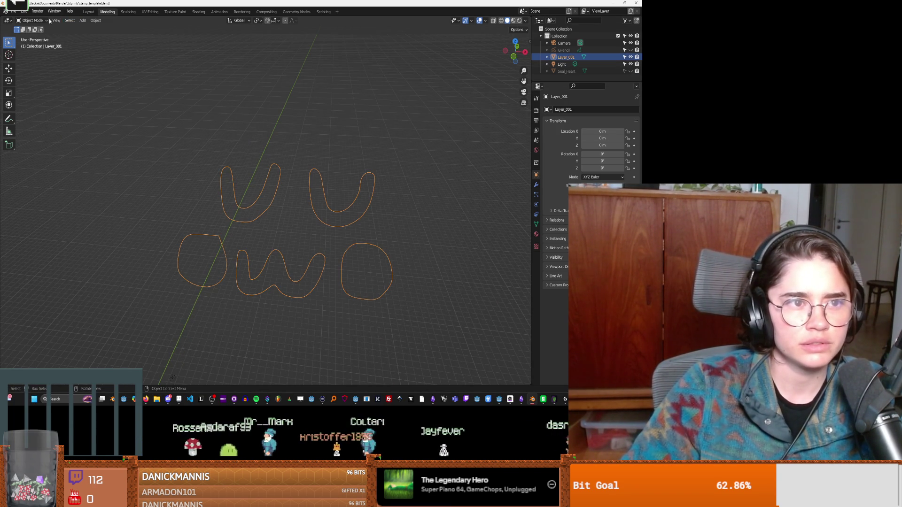
key("Tab")
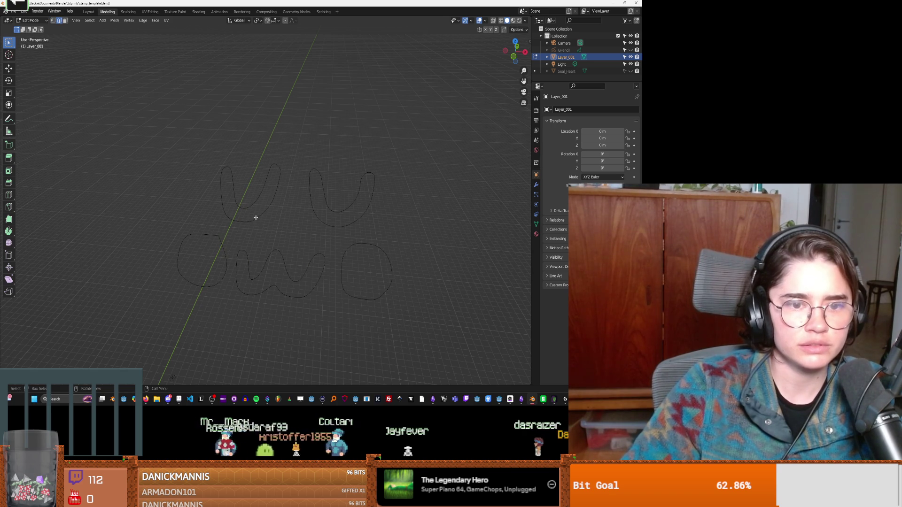
Apply New Face from Edges to both u's, the w and both o's, then exit Edit Mode.
right_click(257, 218)
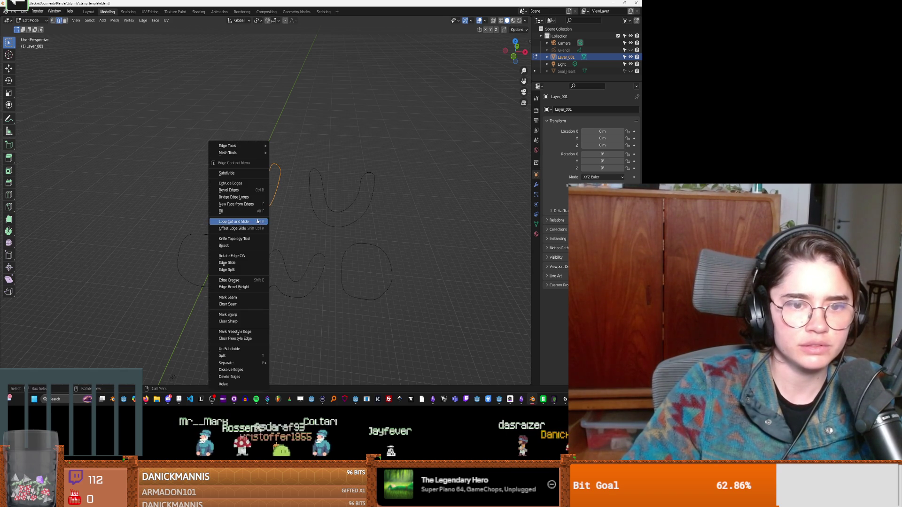
left_click(249, 206)
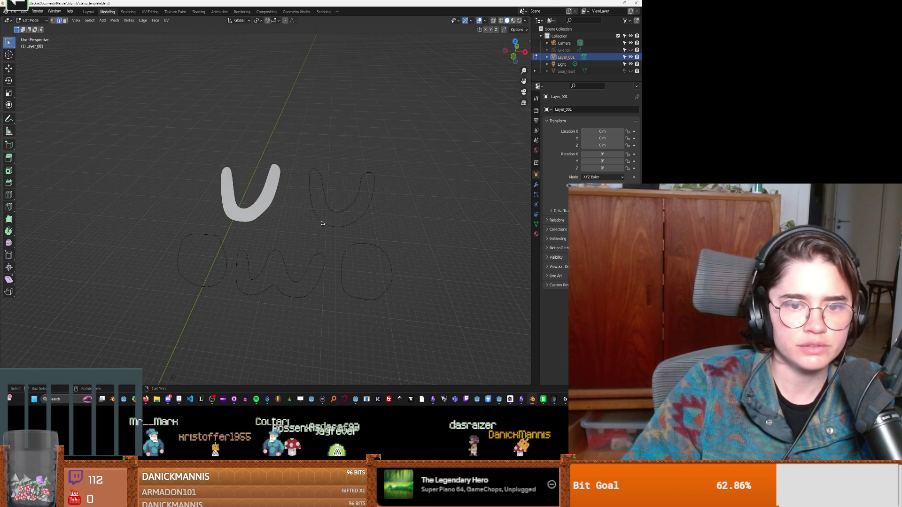
right_click(323, 224)
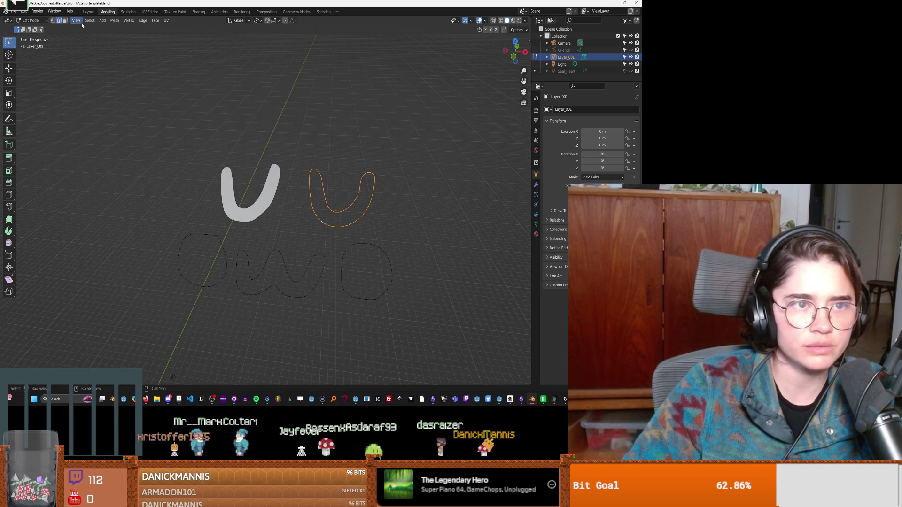
right_click(334, 205)
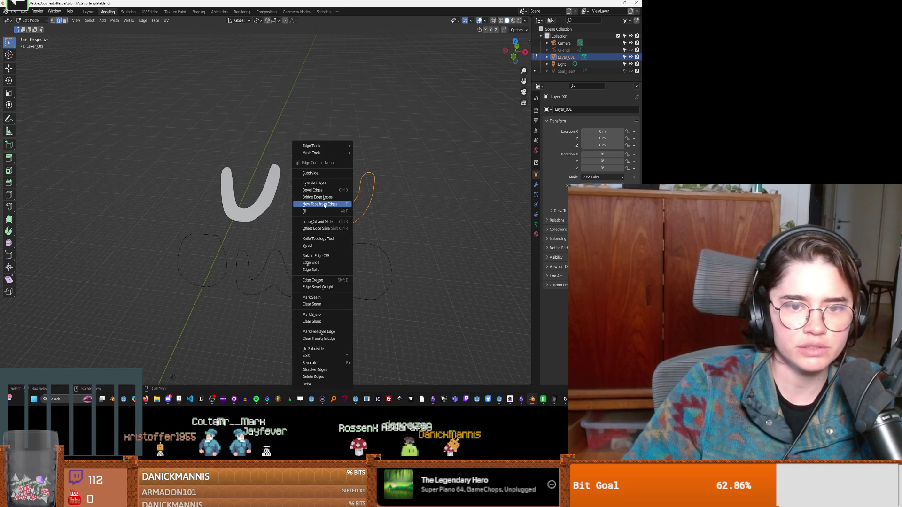
left_click(334, 211)
right_click(345, 253)
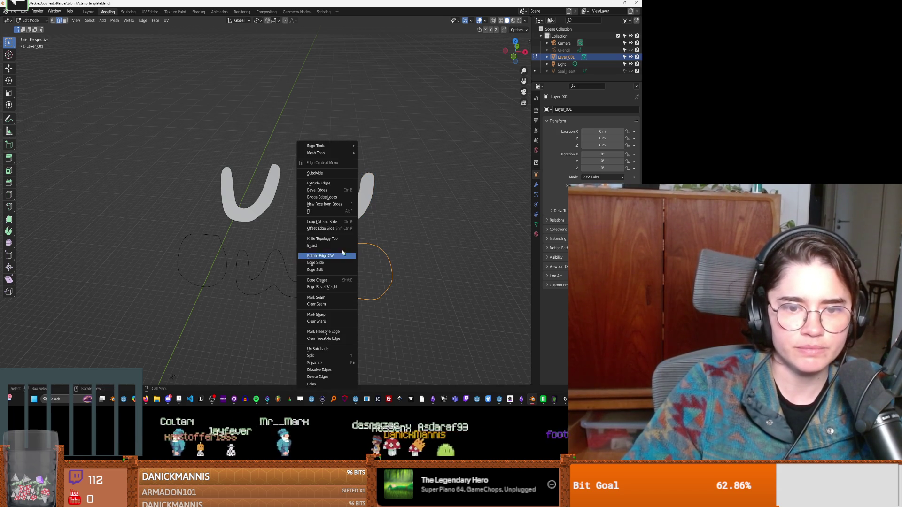
left_click(329, 208)
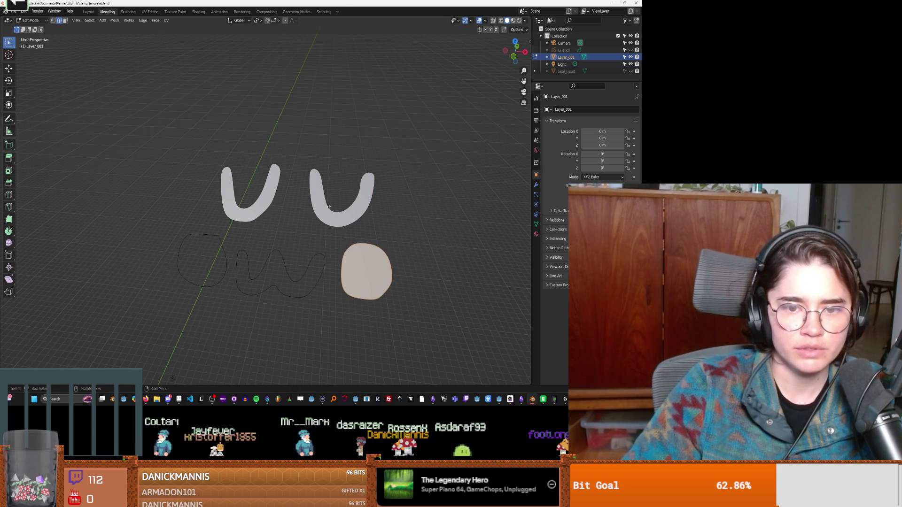
right_click(318, 284)
left_click(301, 206)
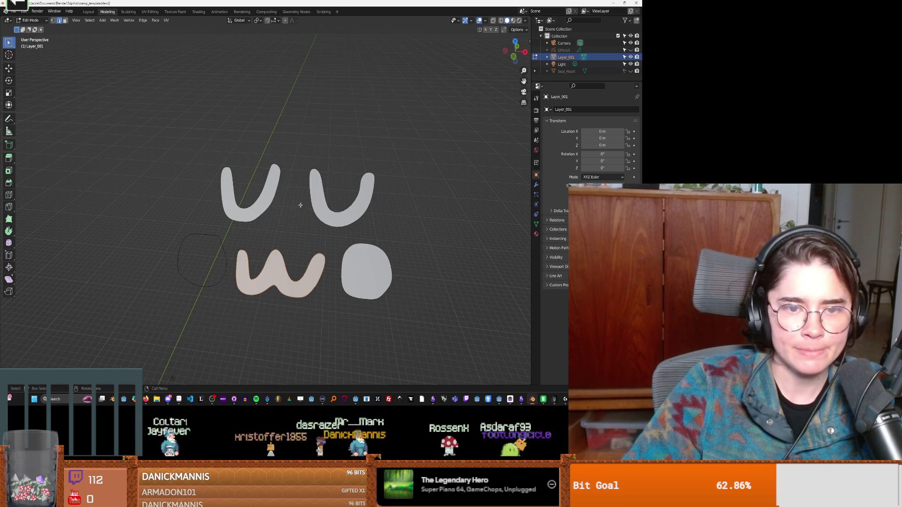
right_click(228, 269)
left_click(214, 205)
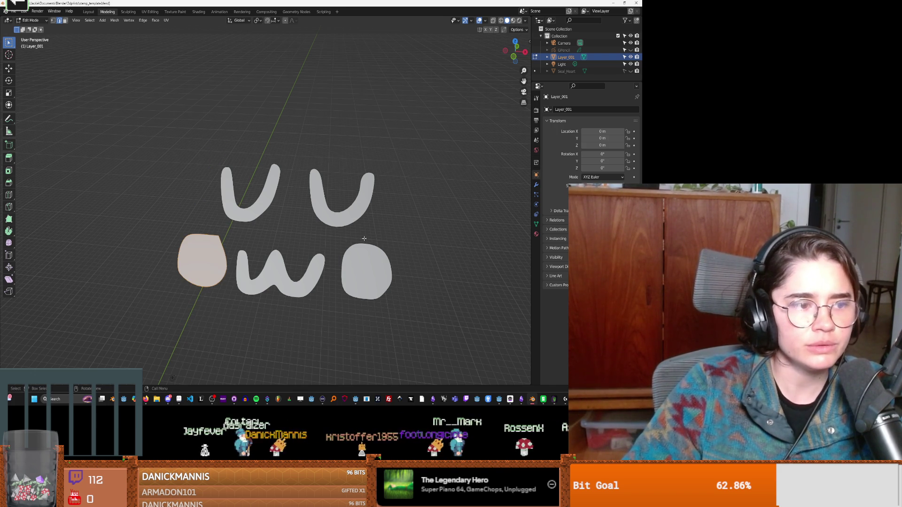
key("Tab")
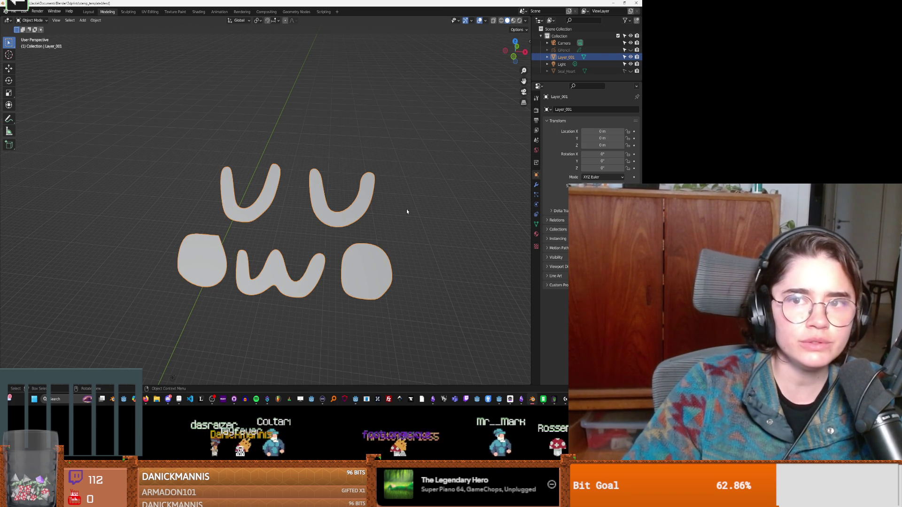
Unhide the Seal_Heart disc and orbit around it to check its face.
left_click(631, 71)
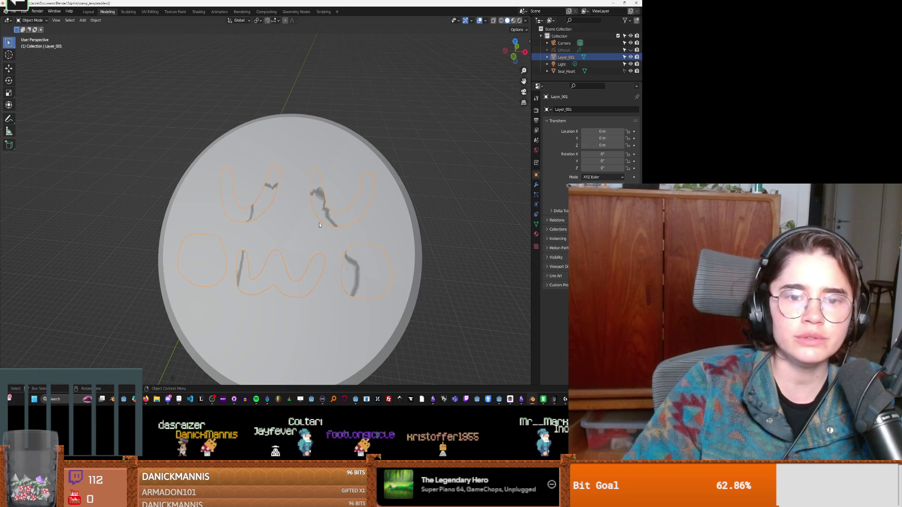
mouse_move(312, 207)
middle_mouse_down()
mouse_move(277, 191)
mouse_move(281, 198)
middle_mouse_up()
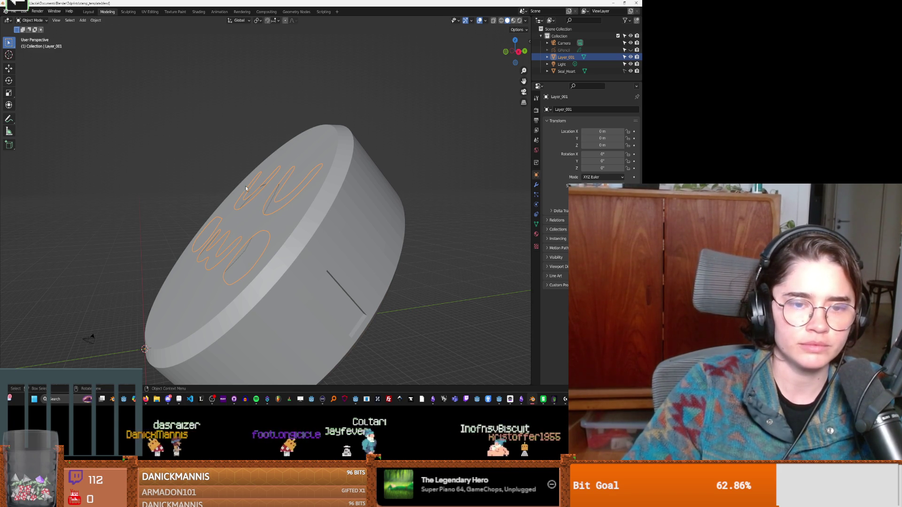
left_click(446, 165)
middle_click_drag(308, 196, 360, 226)
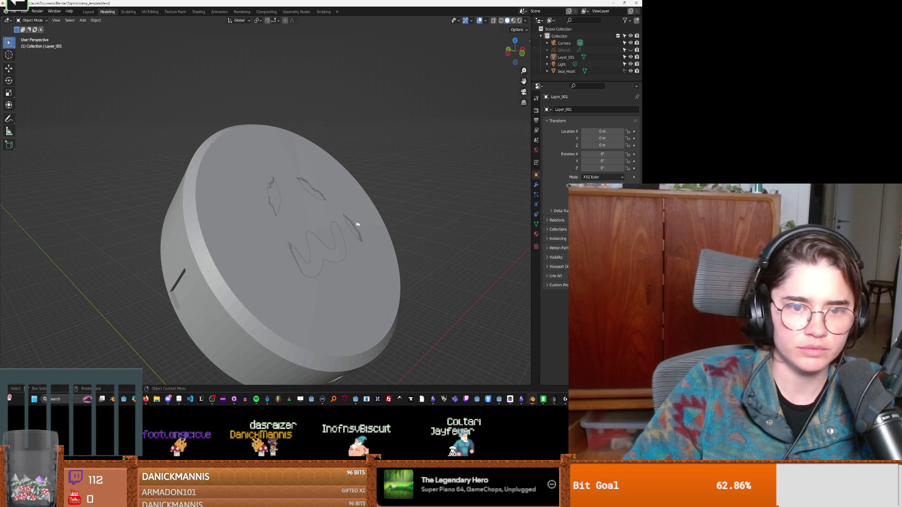
key("a")
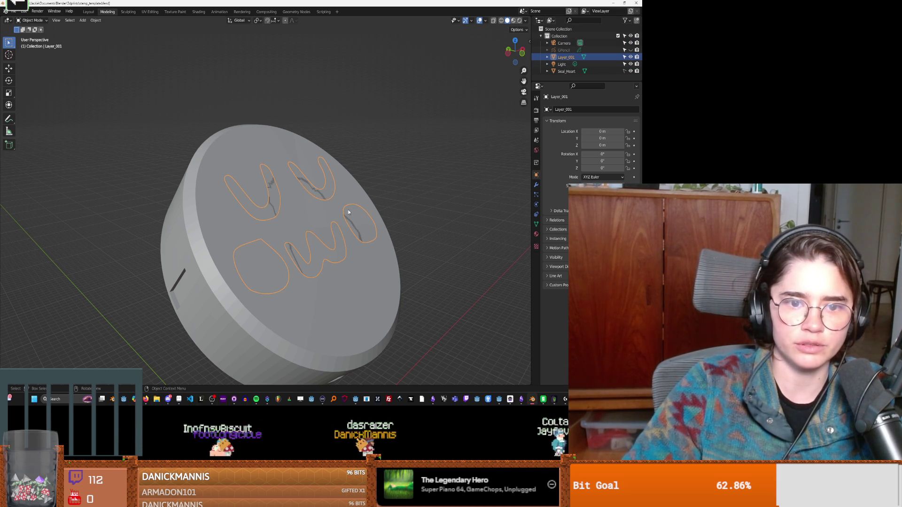
mouse_move(342, 208)
middle_mouse_down()
mouse_move(362, 203)
mouse_move(332, 237)
middle_mouse_up()
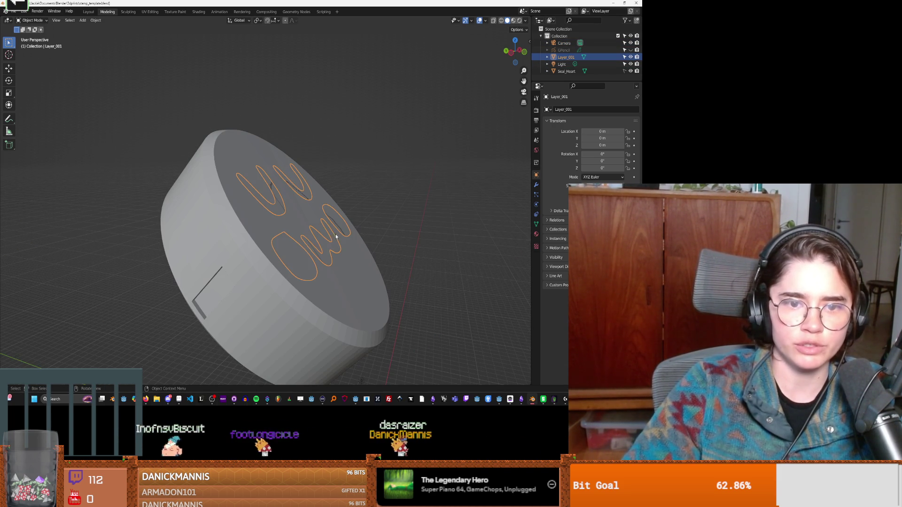
Reselect the Layer_001 letters on the disc's top face and enter Edit Mode.
left_click(398, 189)
left_click(325, 261)
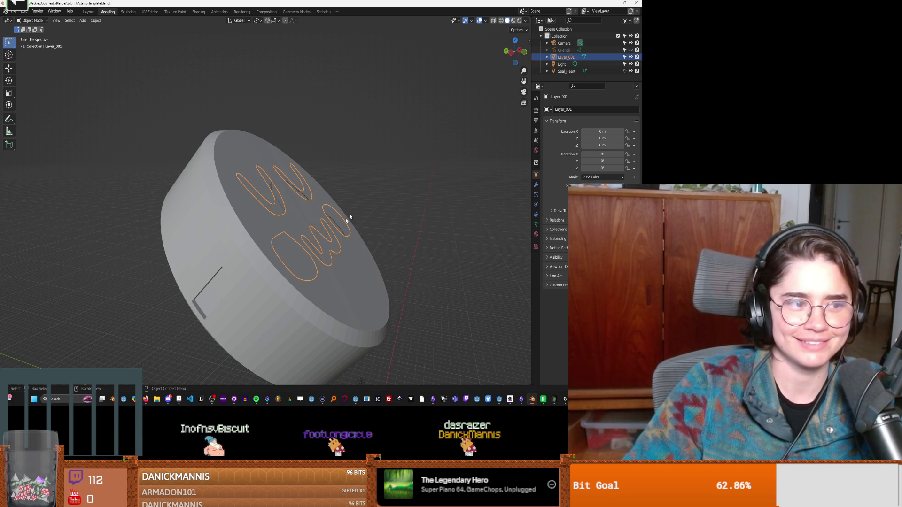
left_click(371, 191)
left_click(314, 258)
mouse_move(323, 255)
middle_mouse_down()
mouse_move(273, 253)
mouse_move(272, 236)
mouse_move(340, 259)
mouse_move(309, 252)
middle_mouse_up()
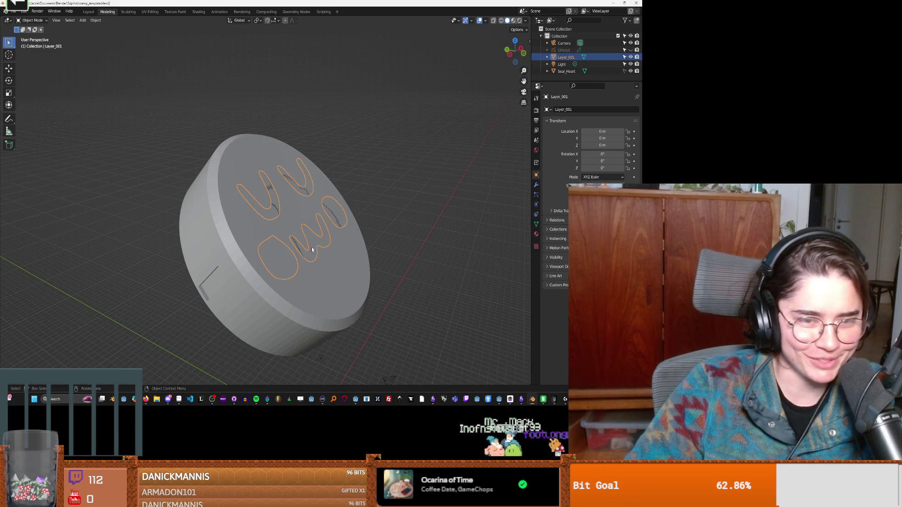
middle_click_drag(304, 251, 309, 255)
scroll(308, 255, "up", 4)
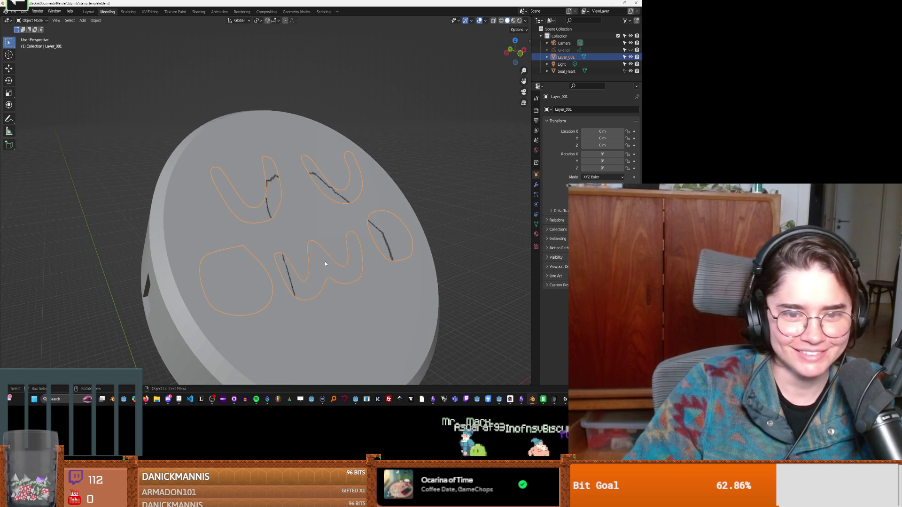
key("Tab")
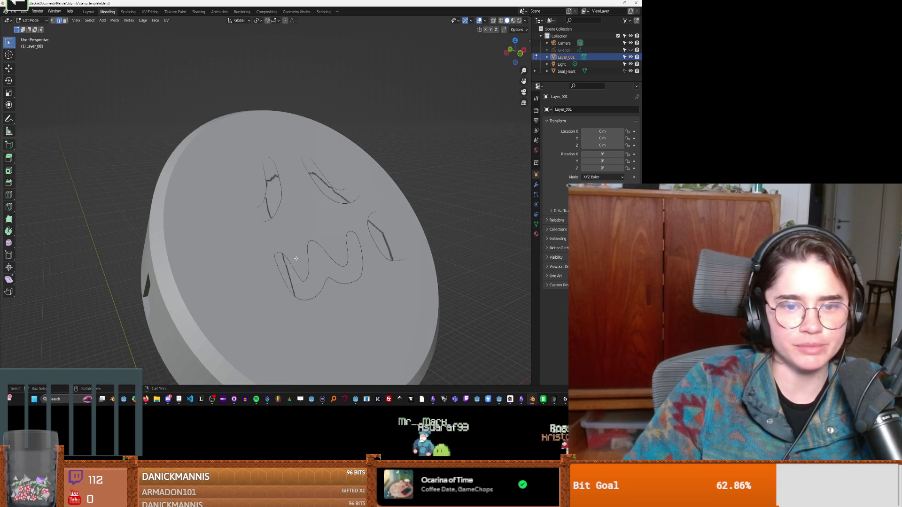
Select all letter faces and extrude them to thicken the letters.
key("a")
key("e")
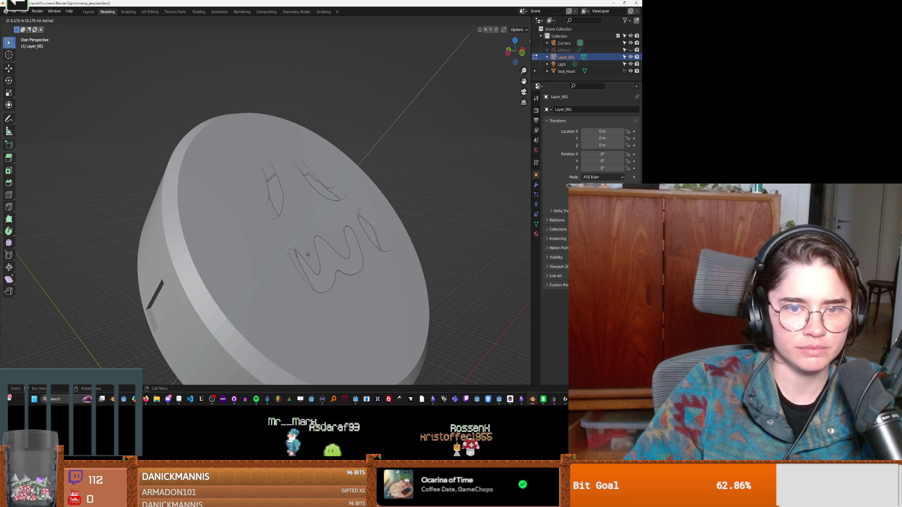
middle_click_drag(308, 254, 288, 252, "alt")
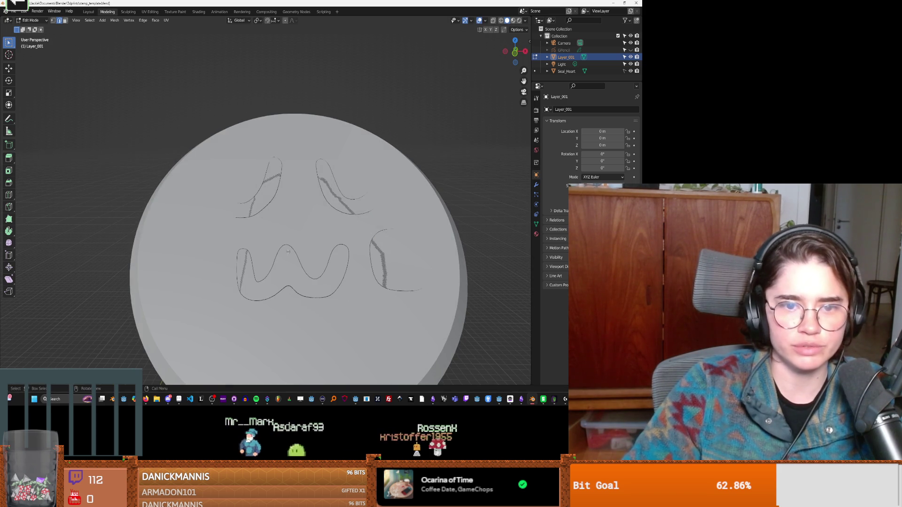
Add a Boolean to the wrong object targeting Seal_Heart, then undo it.
left_click(593, 72)
left_click(536, 185)
left_click(564, 109)
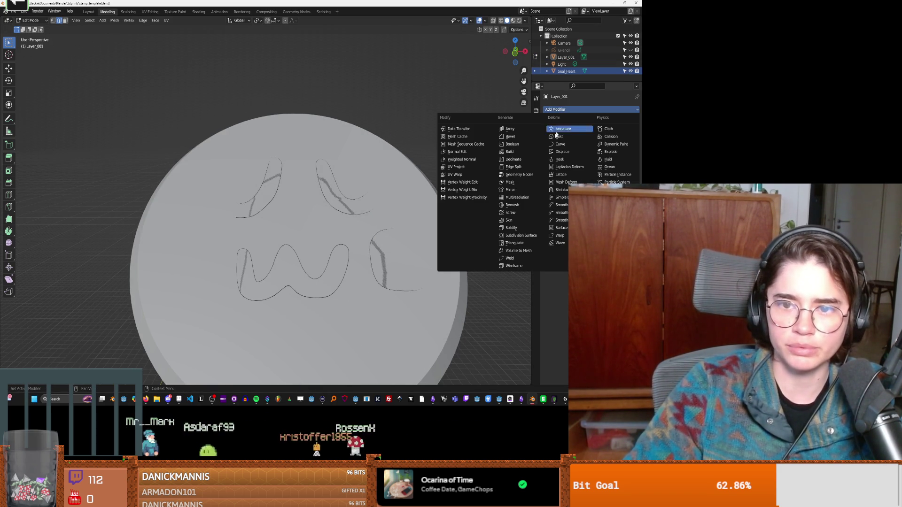
left_click(516, 146)
left_click(596, 149)
left_click(586, 160)
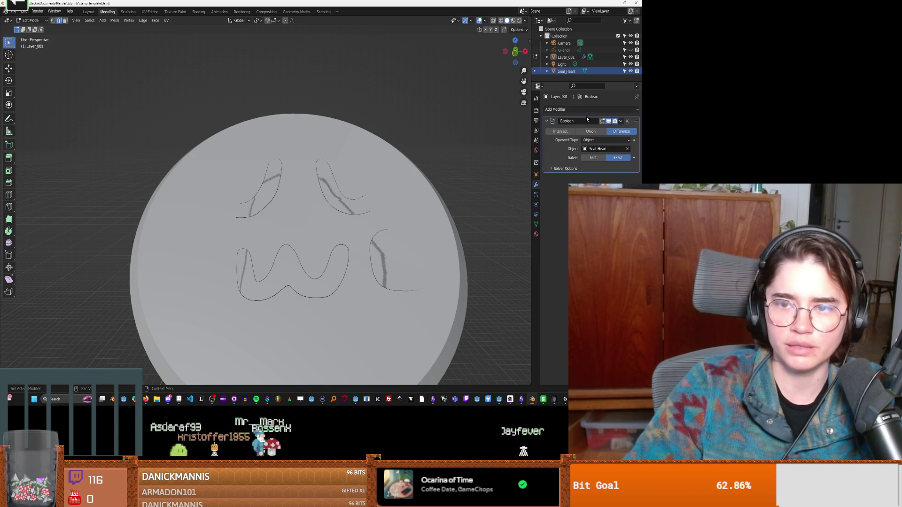
left_click(601, 149)
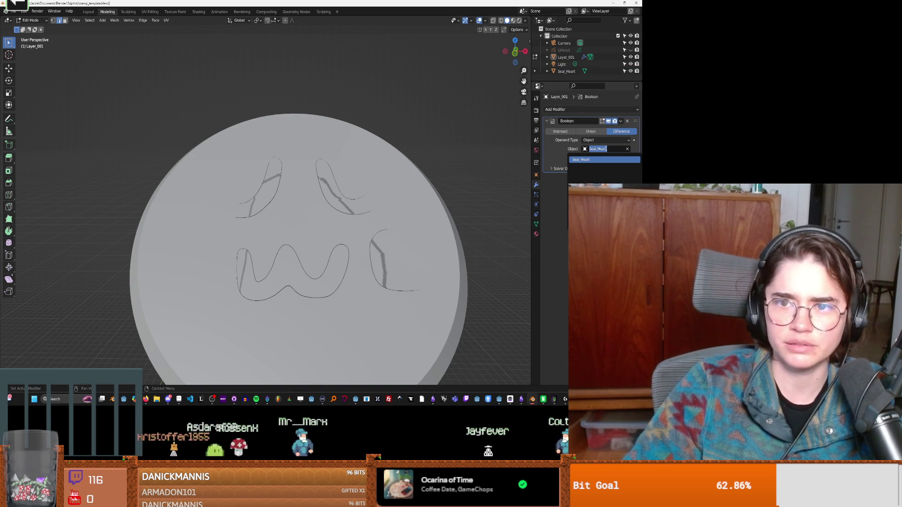
key("Tab")
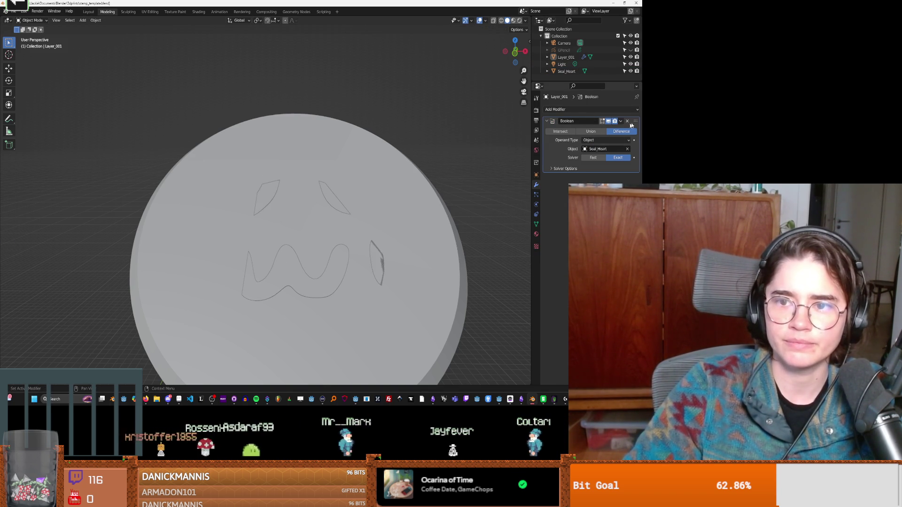
left_click(627, 121)
Give Seal_Heart a Boolean Difference modifier cutting with the Layer_001 object.
left_click(567, 72)
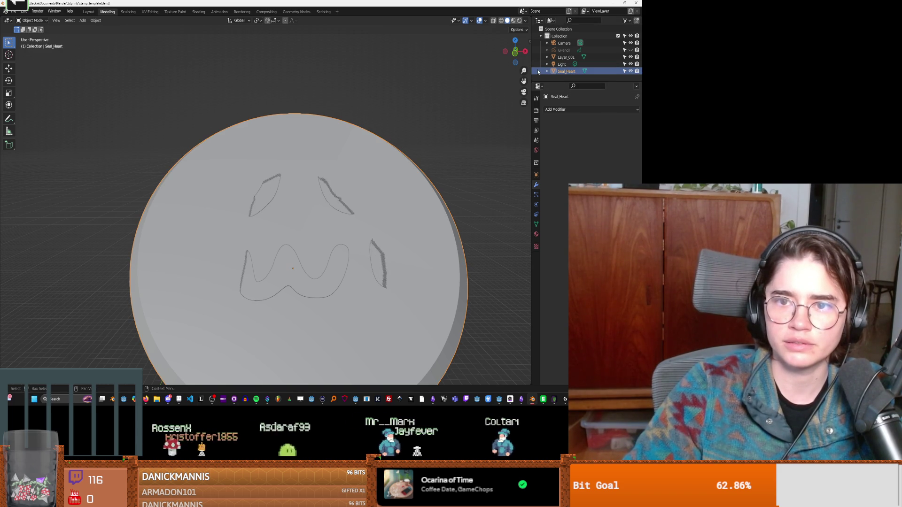
left_click(572, 111)
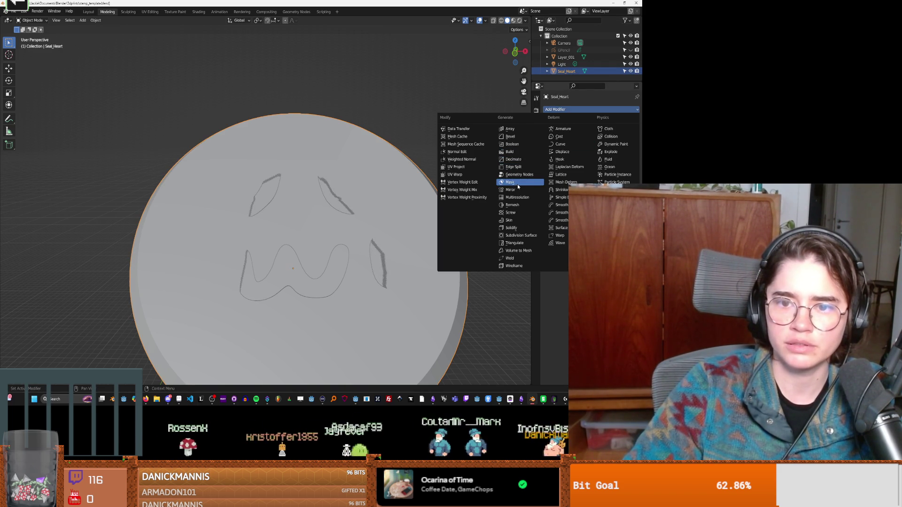
left_click(512, 144)
left_click(605, 149)
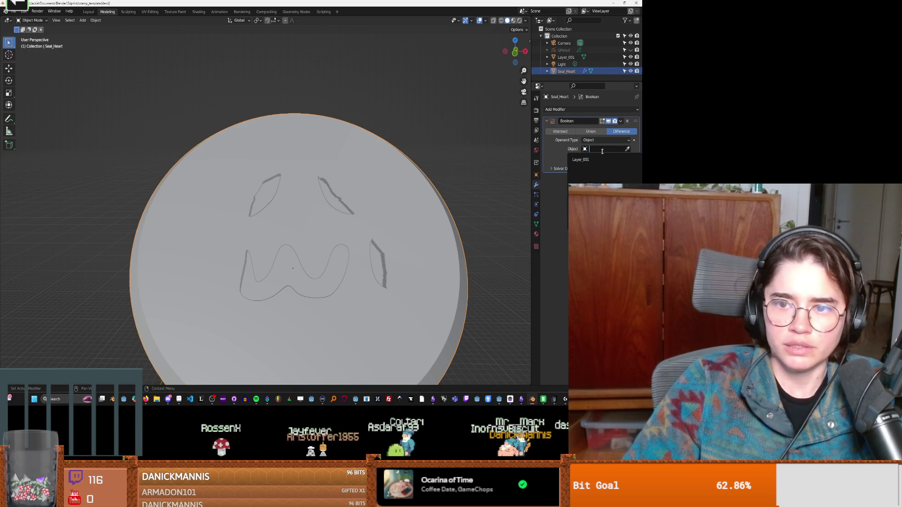
left_click(606, 160)
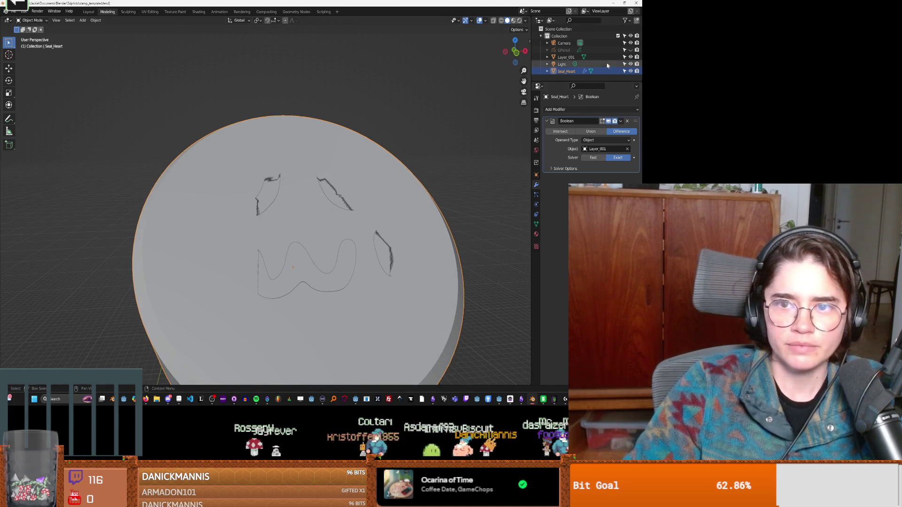
Hide Layer_001, orbit to an angled view, and select the Light.
left_click(631, 57)
mouse_move(469, 176)
middle_mouse_down()
mouse_move(436, 181)
mouse_move(404, 165)
mouse_move(439, 177)
mouse_move(455, 149)
mouse_move(475, 169)
mouse_move(377, 183)
mouse_move(279, 239)
middle_mouse_up()
left_click(562, 64)
scroll(470, 167, "down", 8)
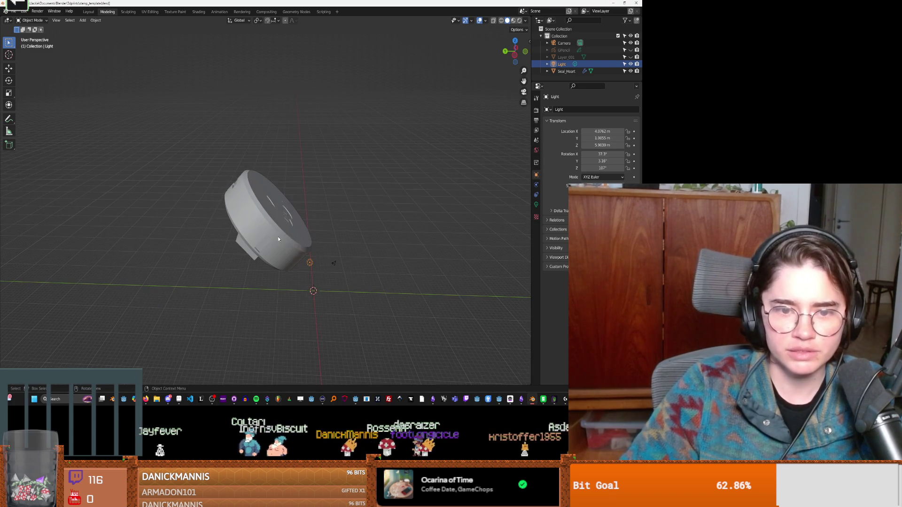
Move the Light and zoom in on the carved stamp face.
key("g")
left_click(333, 263)
mouse_move(333, 263)
middle_mouse_down()
mouse_move(305, 226)
mouse_move(275, 221)
mouse_move(299, 197)
mouse_move(266, 171)
mouse_move(295, 195)
mouse_move(243, 177)
mouse_move(257, 191)
mouse_move(334, 202)
mouse_move(292, 168)
mouse_move(318, 165)
mouse_move(297, 193)
mouse_move(272, 195)
mouse_move(302, 202)
mouse_move(373, 307)
middle_mouse_up()
scroll(275, 221, "up", 3)
scroll(295, 196, "up", 5)
scroll(258, 191, "down", 3)
scroll(333, 202, "up", 2)
scroll(297, 194, "down", 3)
scroll(297, 193, "up", 3)
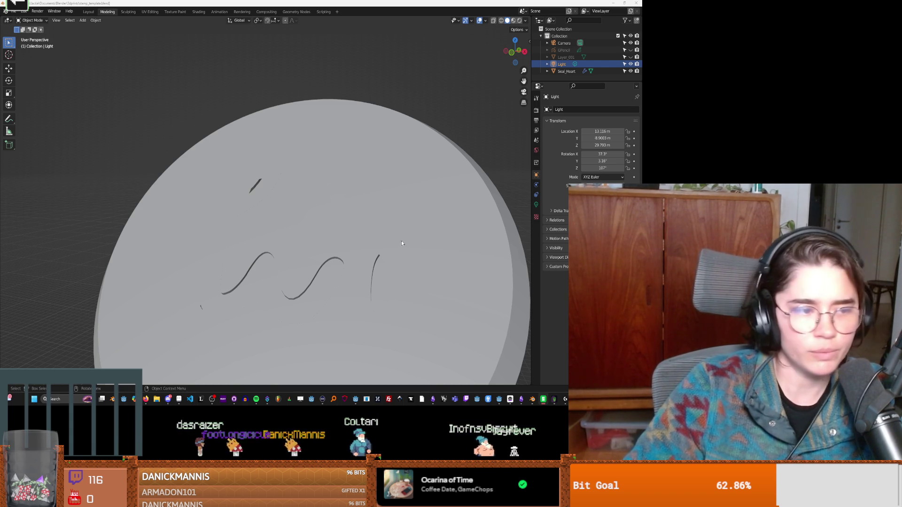
Orbit the carved face and select the Seal_Heart disc.
mouse_move(396, 240)
middle_mouse_down()
mouse_move(435, 249)
mouse_move(393, 229)
mouse_move(428, 248)
mouse_move(395, 235)
mouse_move(408, 228)
mouse_move(431, 254)
mouse_move(416, 237)
mouse_move(423, 235)
middle_mouse_up()
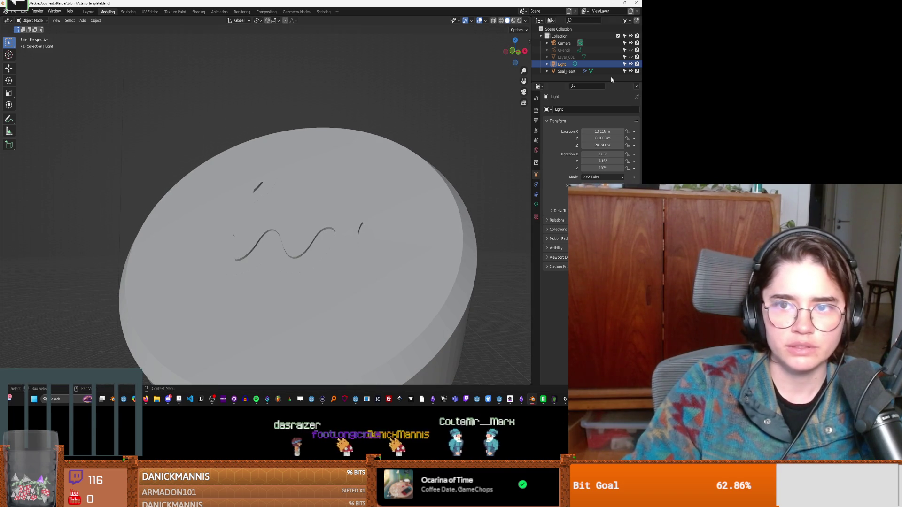
left_click(543, 71)
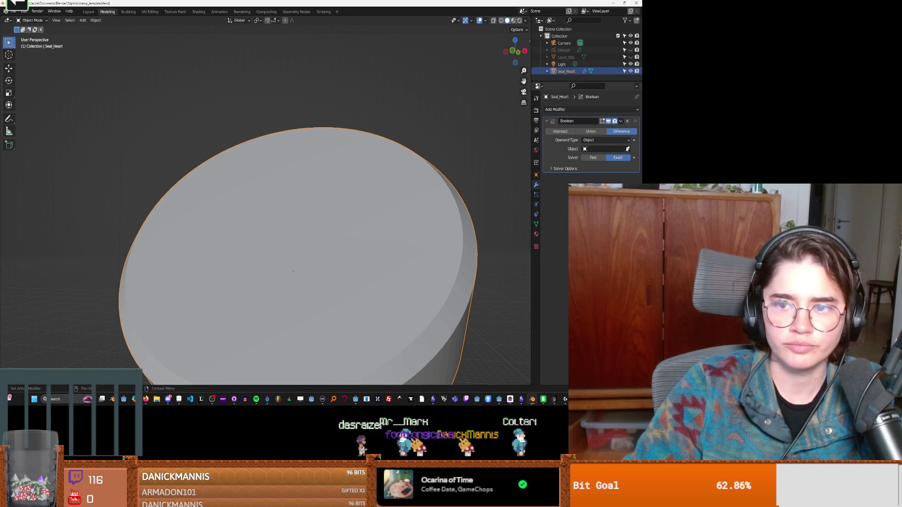
left_click(566, 57)
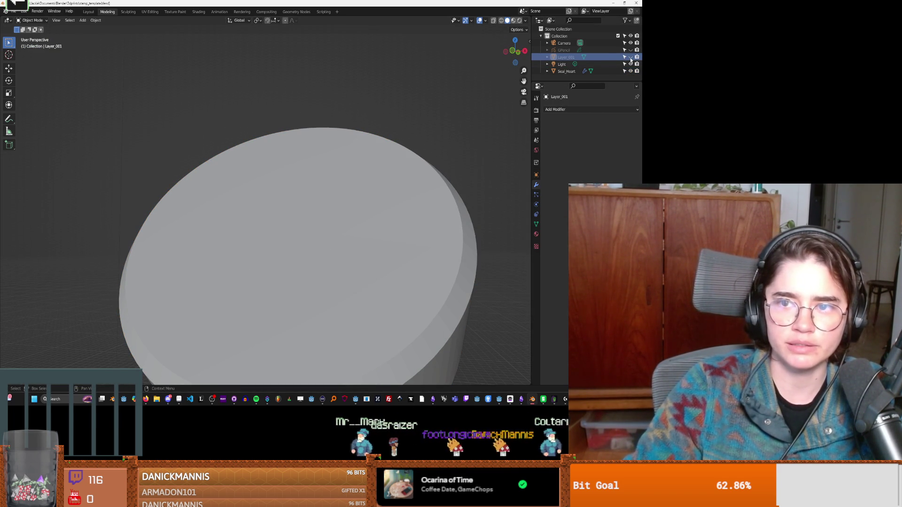
middle_click_drag(404, 207, 411, 212)
left_click(317, 211, "alt")
left_click(317, 221)
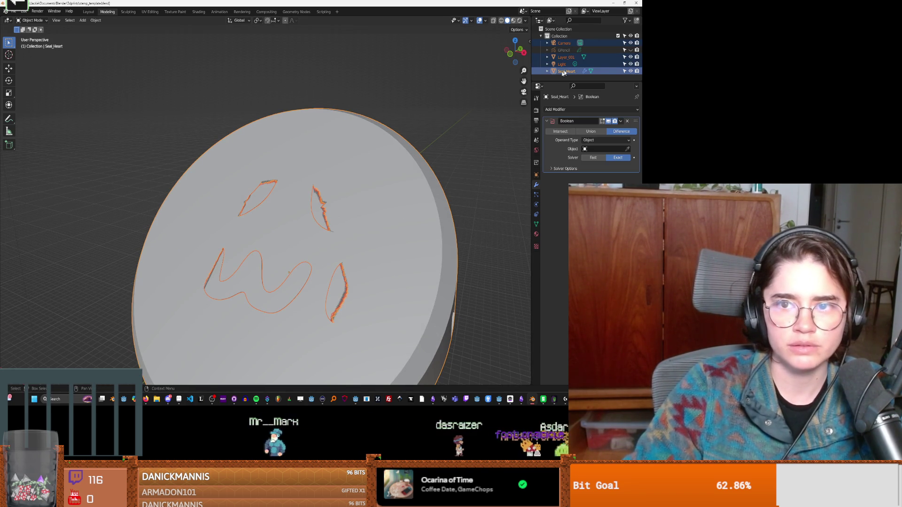
Delete the Light and Camera, then restore them and switch to wireframe shading.
left_click(601, 64)
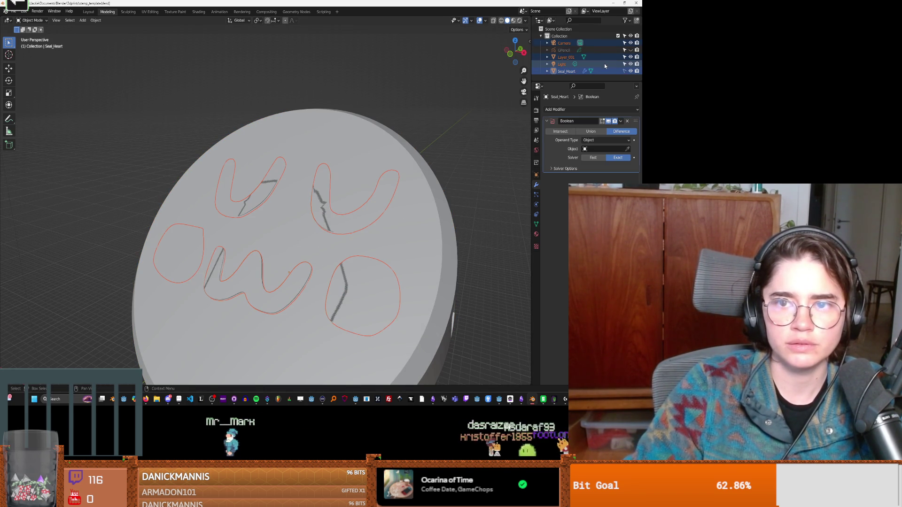
right_click(604, 64)
left_click(580, 82)
left_click(570, 42)
right_click(567, 44)
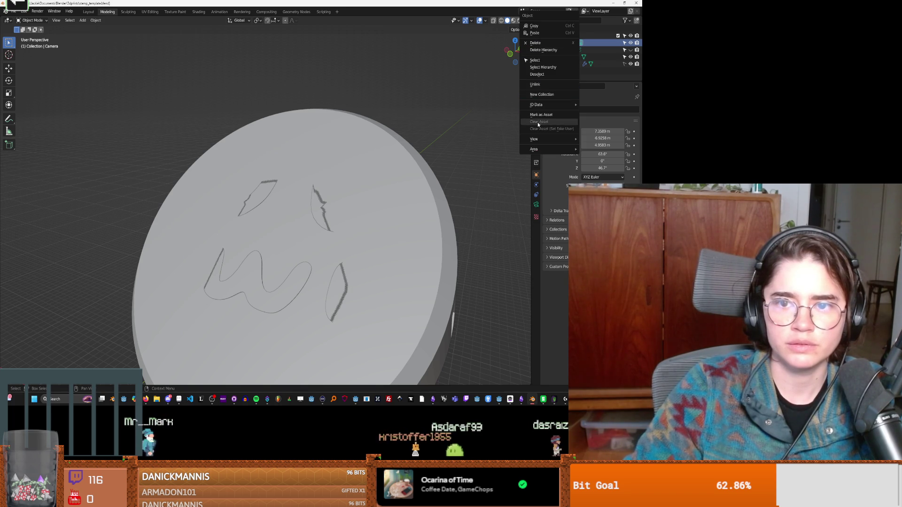
left_click(536, 43)
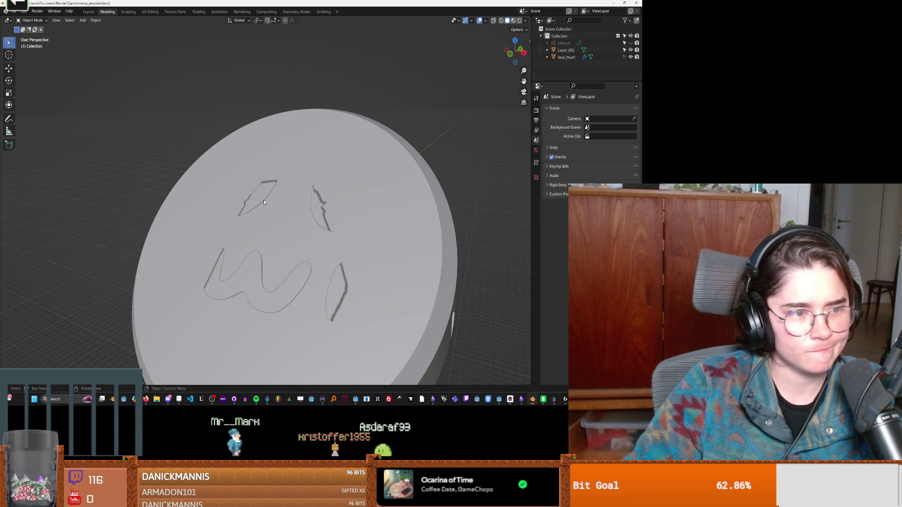
key("shift+z")
key("ctrl+z")
key("ctrl+z")
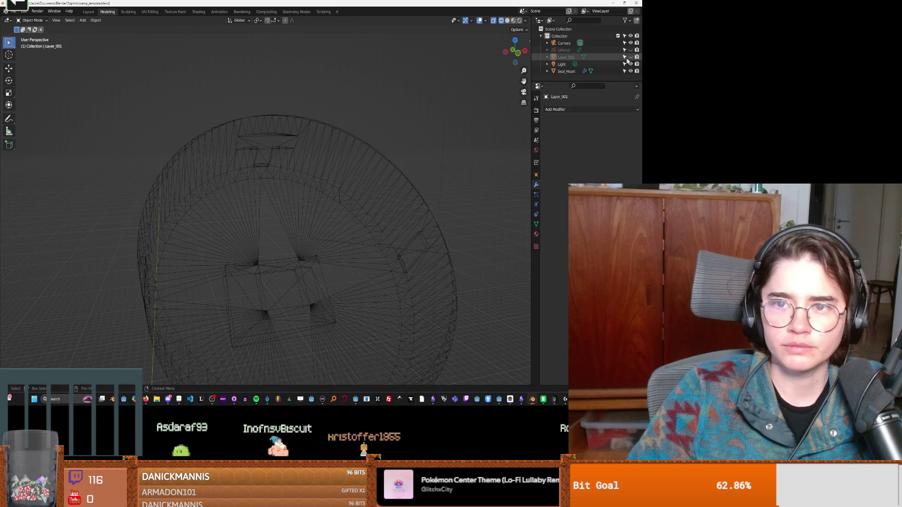
Unhide Layer_001 and undo/redo until the seal's Boolean modifier is gone.
left_click(630, 57)
middle_click_drag(395, 246, 390, 234)
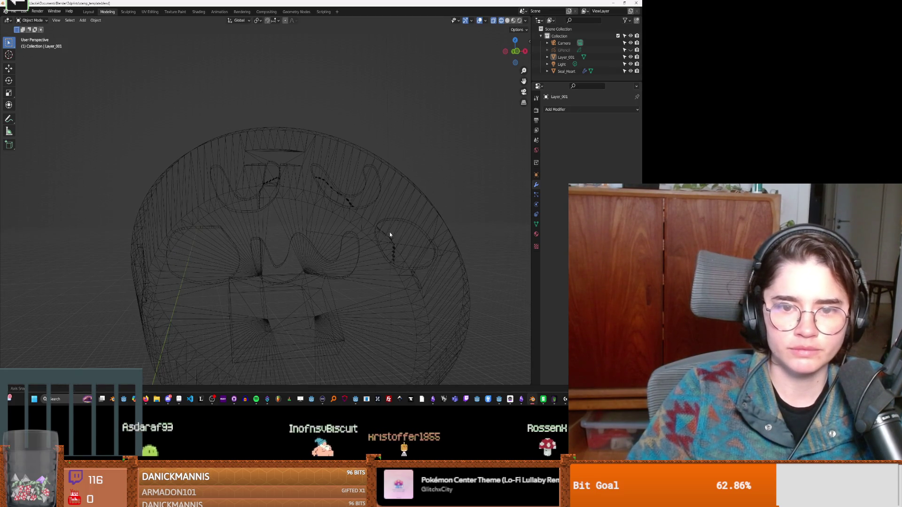
left_click(391, 233)
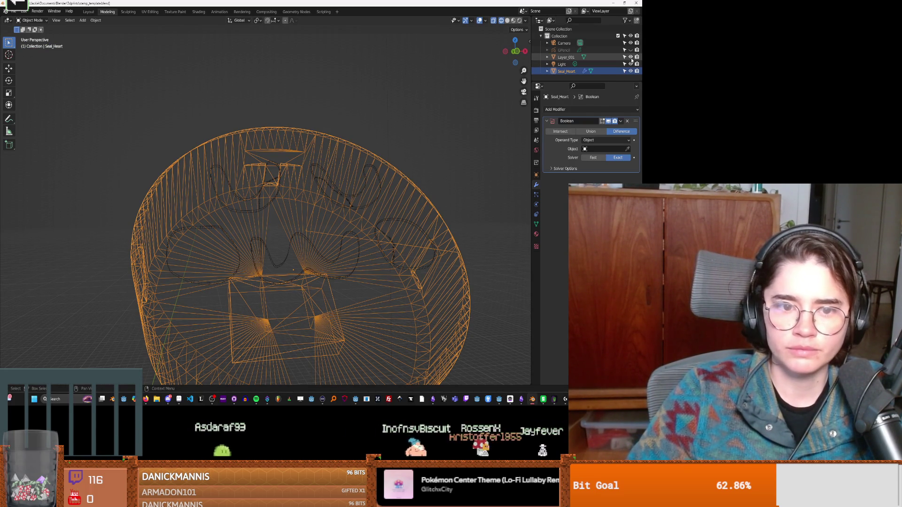
left_click(502, 182)
key("ctrl+z")
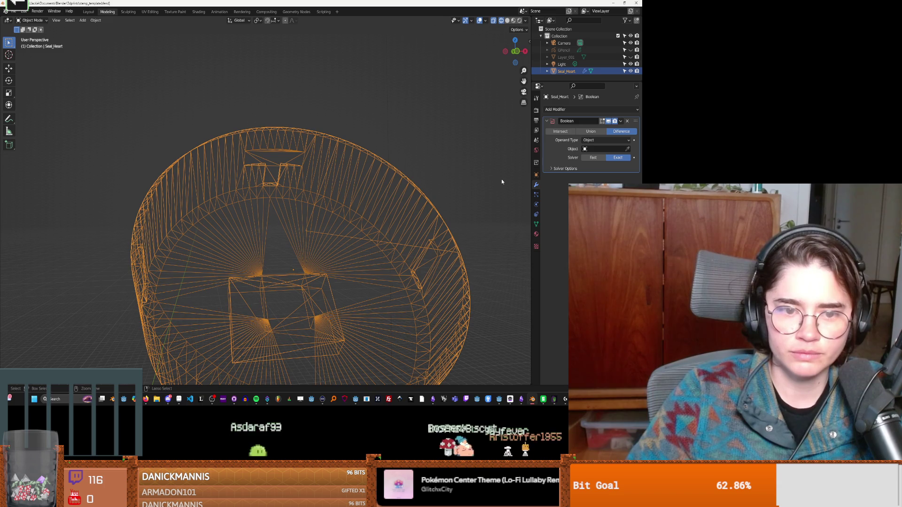
key("ctrl+z")
key("ctrl+z")
key("ctrl+shift+z")
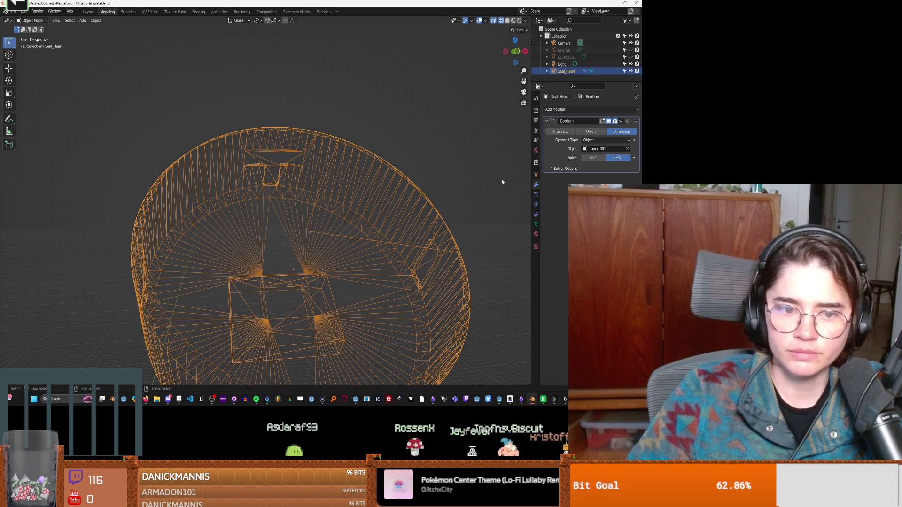
key("ctrl+shift+z")
key("ctrl+shift+z")
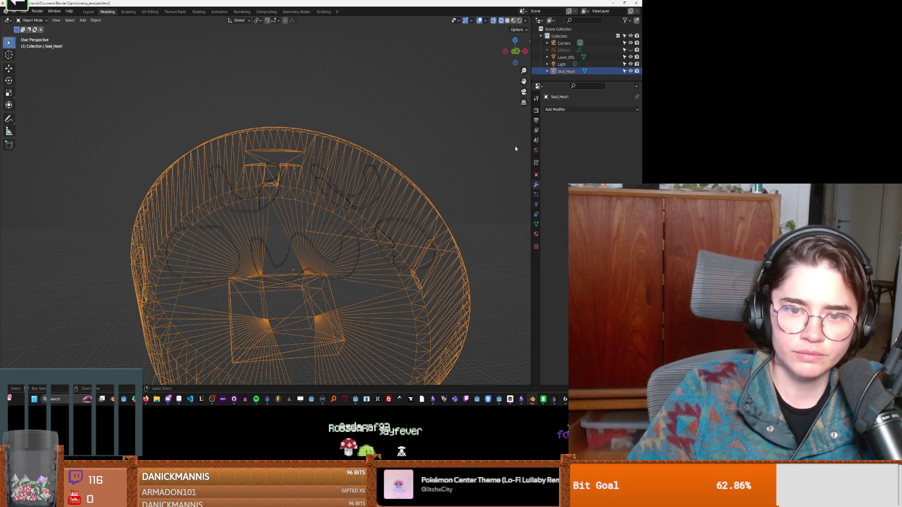
key("ctrl+z")
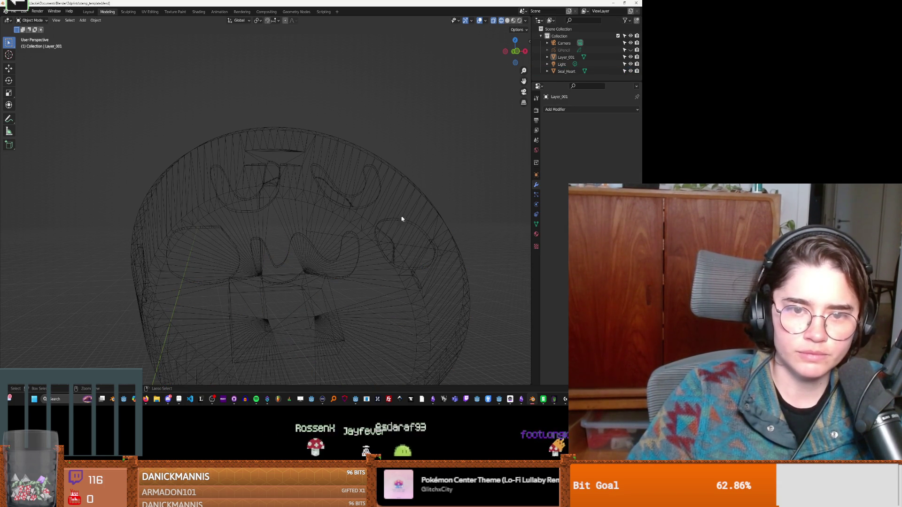
key("ctrl+shift+z")
scroll(222, 244, "up", 3)
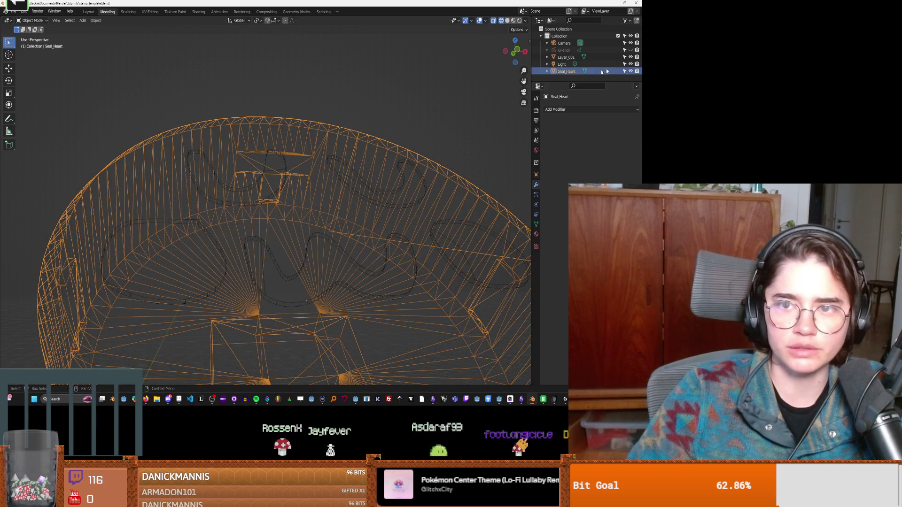
Select the Layer_001 letters and switch to Edit Mode.
left_click(566, 57)
mouse_move(368, 215)
middle_mouse_down()
mouse_move(390, 217)
mouse_move(370, 223)
middle_mouse_up()
key("alt+a")
mouse_move(228, 244)
middle_mouse_down()
mouse_move(202, 255)
mouse_move(209, 264)
middle_mouse_up()
left_click(39, 22)
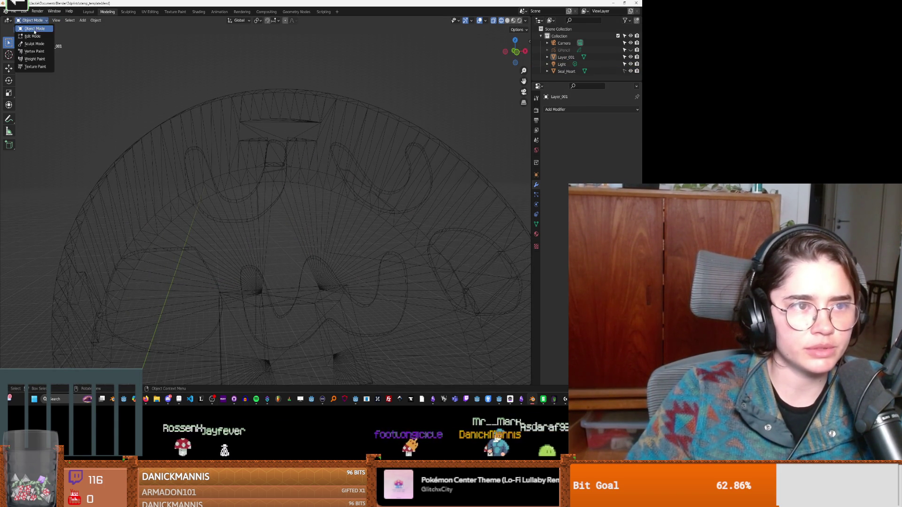
left_click(32, 38)
Select the letter faces and extrude them into solid raised letters.
key("c")
middle_click_drag(190, 269, 222, 243)
key("e")
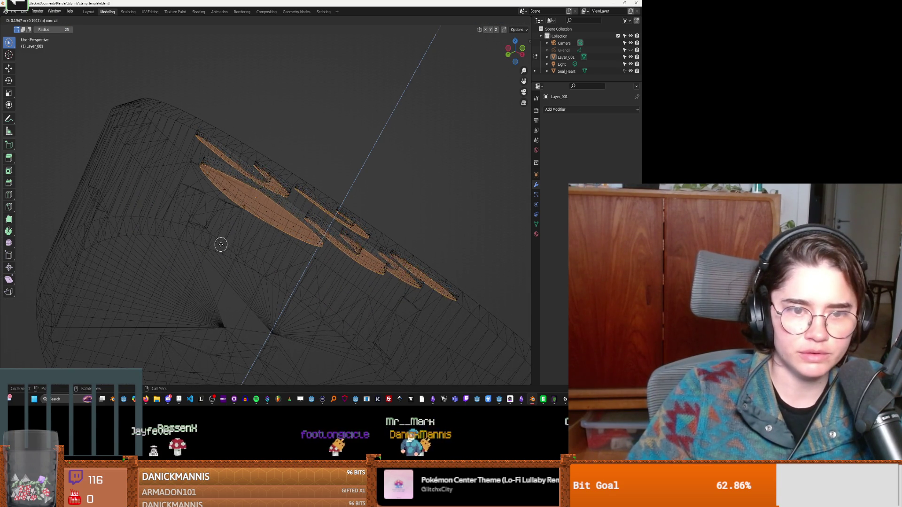
left_click(221, 243)
mouse_move(220, 243)
middle_mouse_down()
mouse_move(280, 255)
mouse_move(244, 280)
mouse_move(234, 258)
mouse_move(215, 254)
mouse_move(192, 268)
mouse_move(218, 280)
mouse_move(202, 264)
mouse_move(196, 268)
mouse_move(244, 289)
mouse_move(294, 269)
mouse_move(264, 278)
middle_mouse_up()
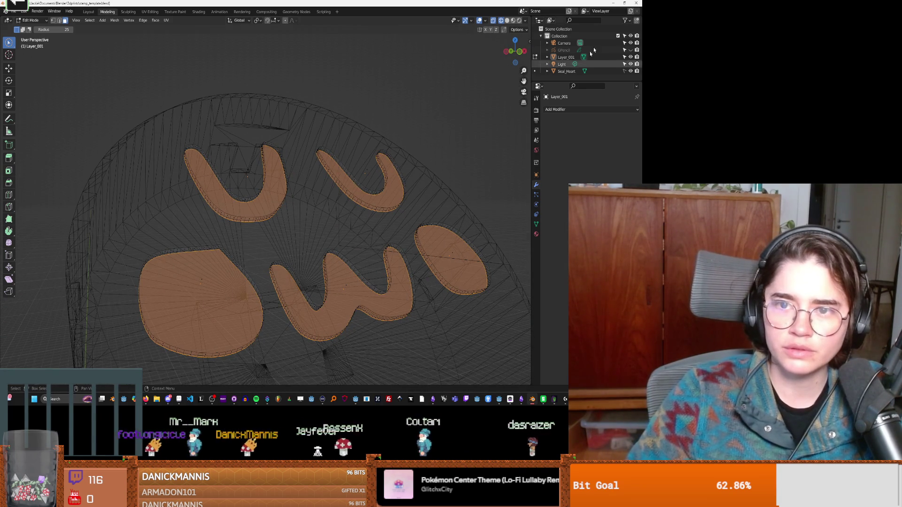
Return to solid shading and toggle the seal disc to inspect the thickened letters.
left_click(508, 21)
middle_click_drag(419, 115, 394, 170)
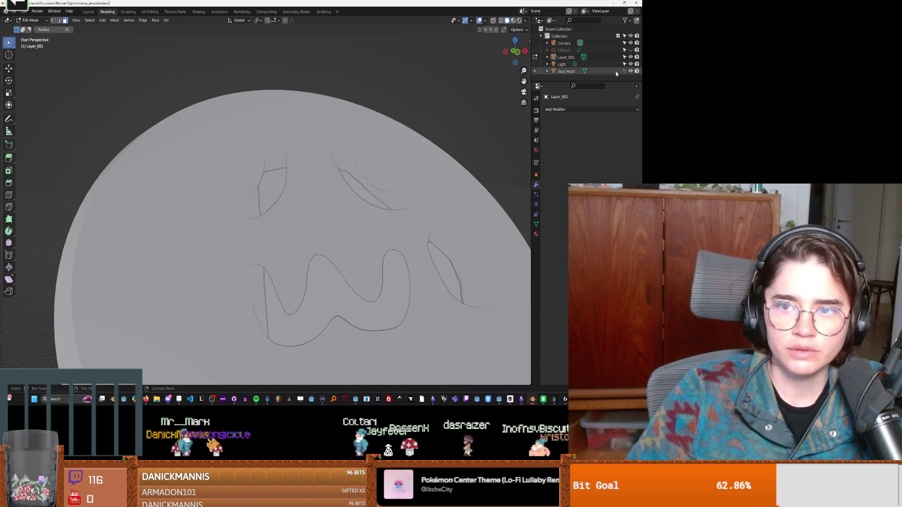
left_click(632, 71)
mouse_move(357, 202)
middle_mouse_down()
mouse_move(403, 183)
mouse_move(373, 178)
mouse_move(388, 177)
mouse_move(383, 185)
mouse_move(490, 158)
middle_mouse_up()
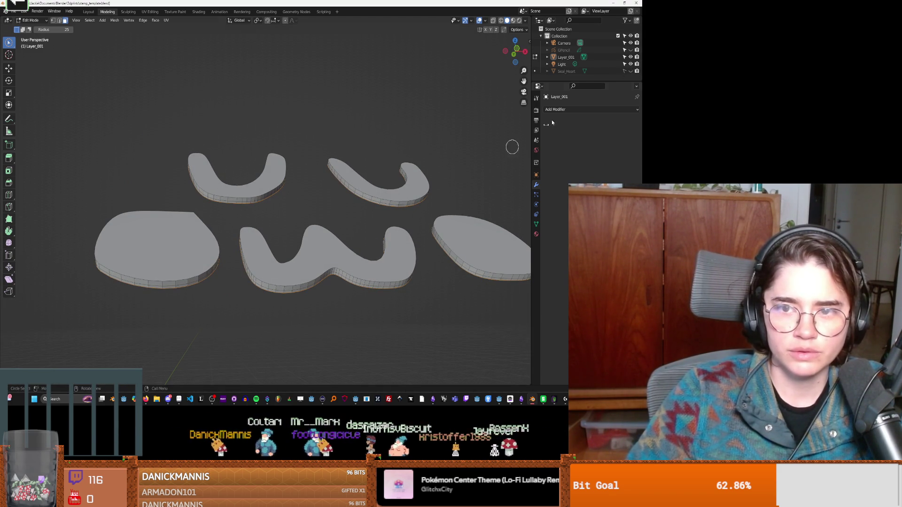
left_click(631, 71)
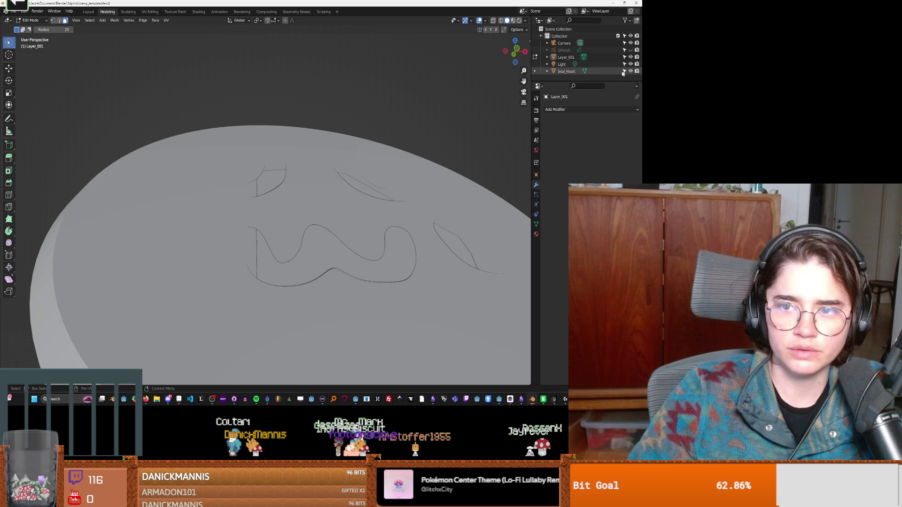
left_click(547, 110)
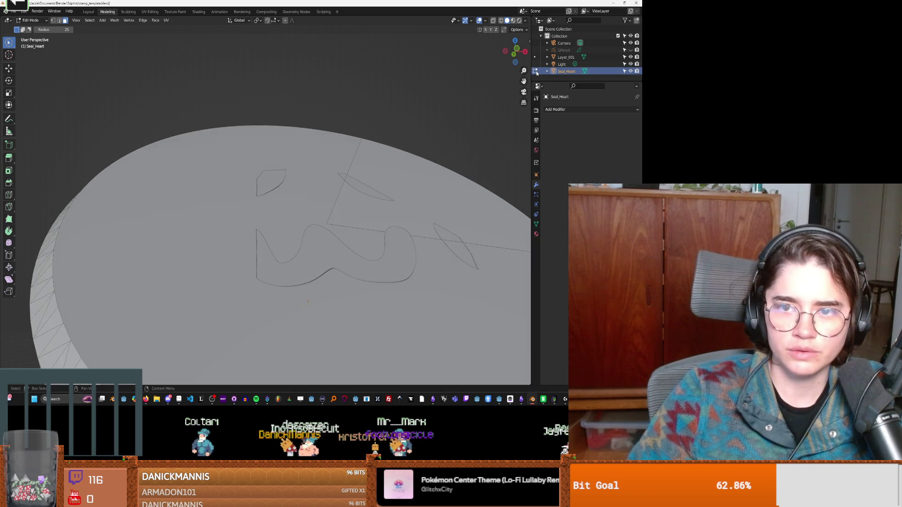
Add a Boolean modifier to Seal_Heart with Layer_001 as cutter, inspect it, then undo.
left_click(536, 71)
left_click(557, 109)
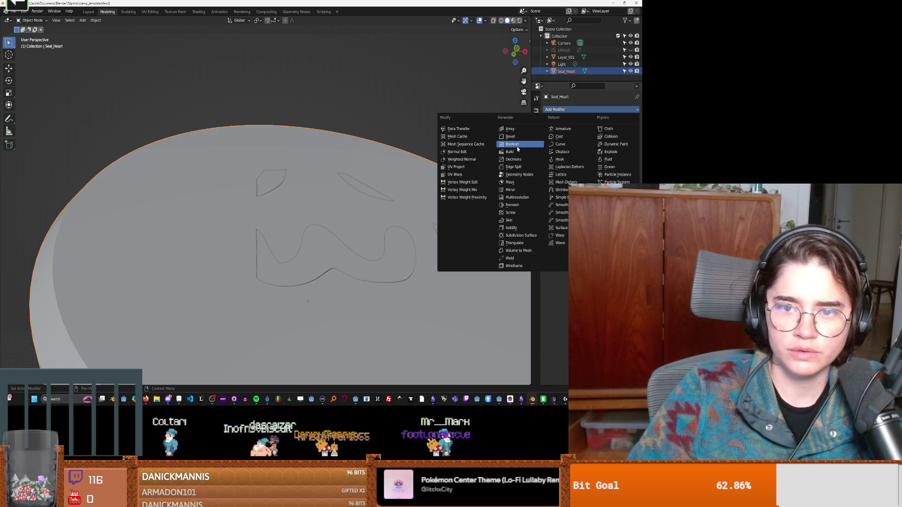
left_click(517, 146)
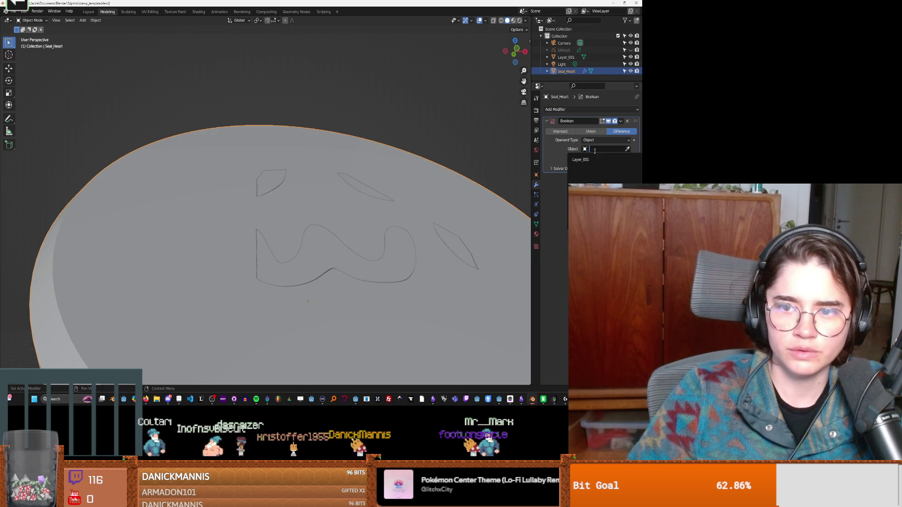
left_click(586, 161)
left_click(631, 57)
mouse_move(409, 200)
middle_mouse_down()
mouse_move(465, 183)
mouse_move(453, 195)
mouse_move(424, 188)
mouse_move(455, 197)
mouse_move(445, 231)
mouse_move(461, 195)
mouse_move(420, 178)
mouse_move(451, 203)
mouse_move(390, 185)
mouse_move(367, 189)
middle_mouse_up()
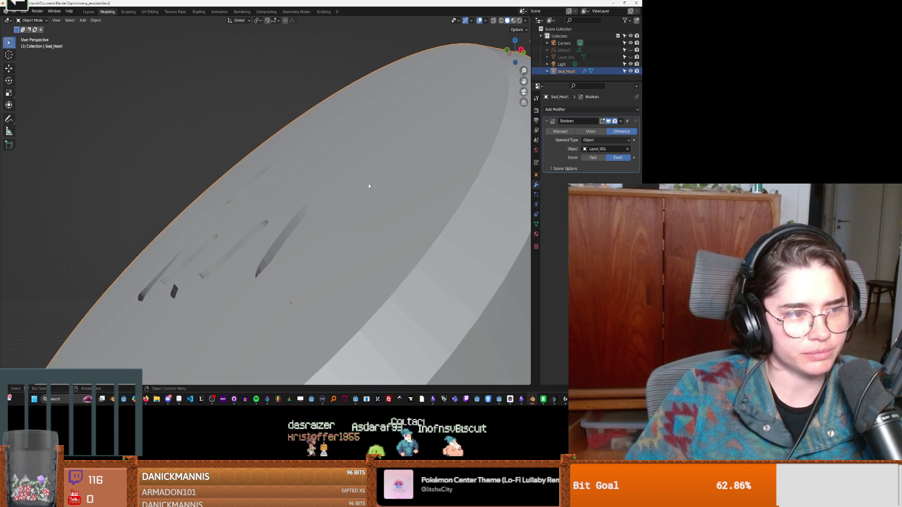
mouse_move(369, 186)
middle_mouse_down()
mouse_move(369, 209)
mouse_move(348, 215)
mouse_move(481, 193)
middle_mouse_up()
key("ctrl+z")
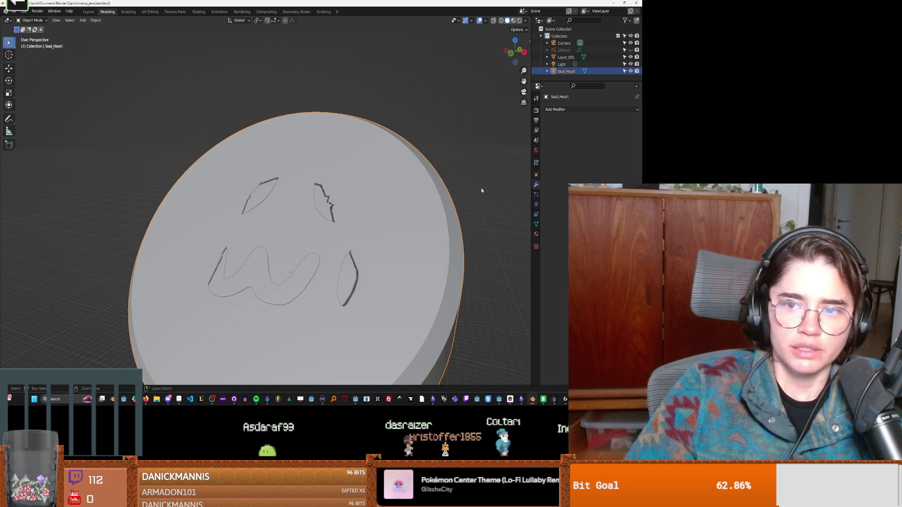
Hide the extruded letters, unhide GPencil, and delete the old Layer_001 object.
key("ctrl+z")
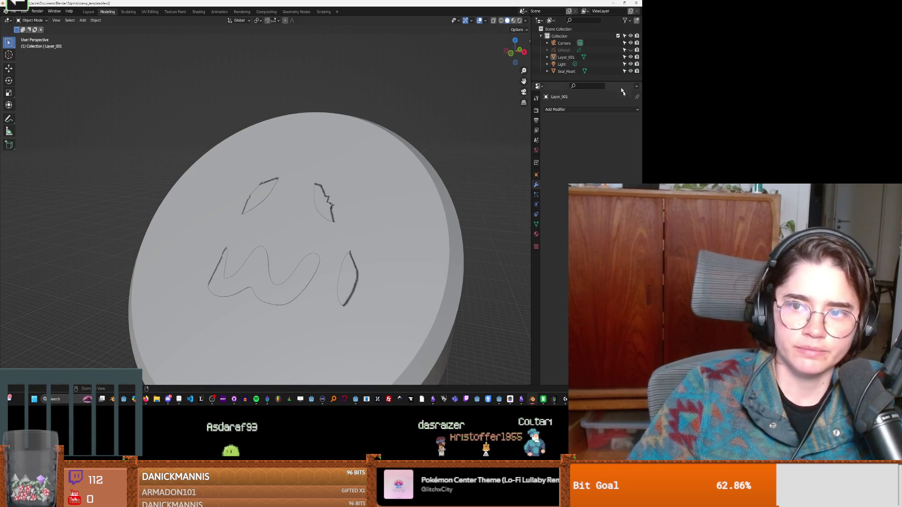
left_click(585, 57)
left_click(631, 57)
left_click(631, 50)
middle_click_drag(457, 174, 272, 296)
left_click(600, 50)
right_click(594, 58)
left_click(575, 55)
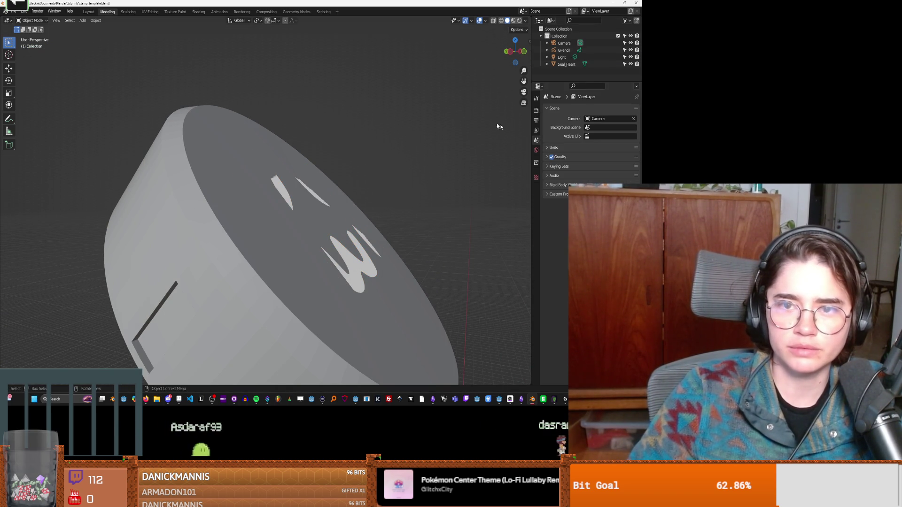
Convert the GPencil lettering into a Bezier Curve.
left_click(571, 50)
middle_click_drag(379, 80, 284, 142)
left_click(96, 20)
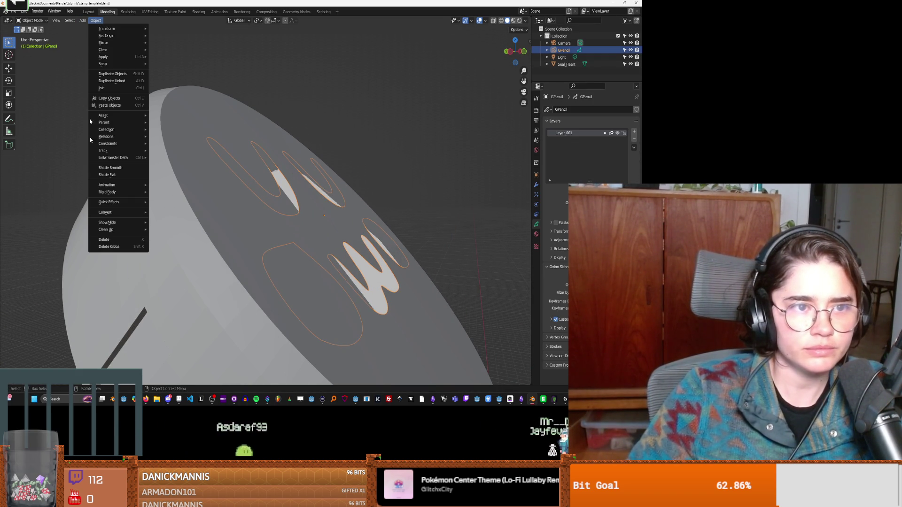
mouse_move(134, 213)
left_click(179, 223)
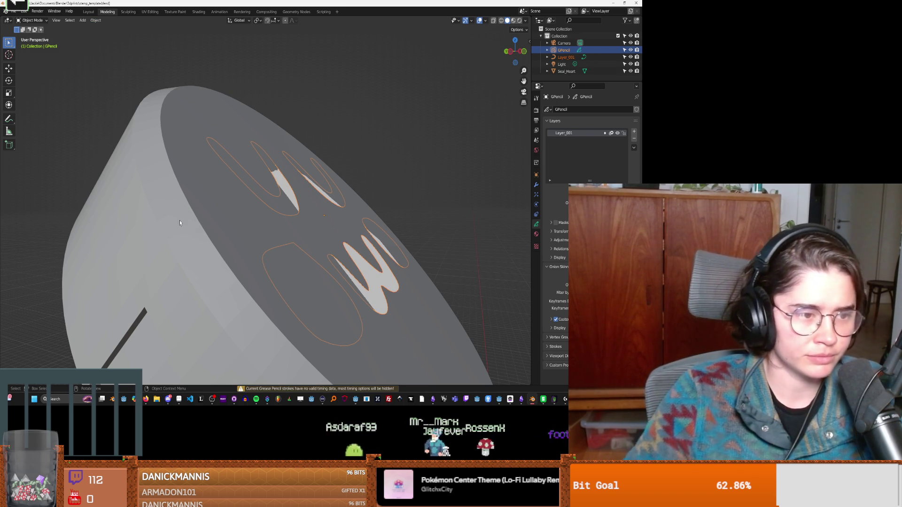
mouse_move(271, 238)
middle_mouse_down()
mouse_move(248, 254)
mouse_move(268, 258)
mouse_move(254, 252)
middle_mouse_up()
Rotate the lettering to lie over the disc face, then bring up its Set Origin options.
key("r")
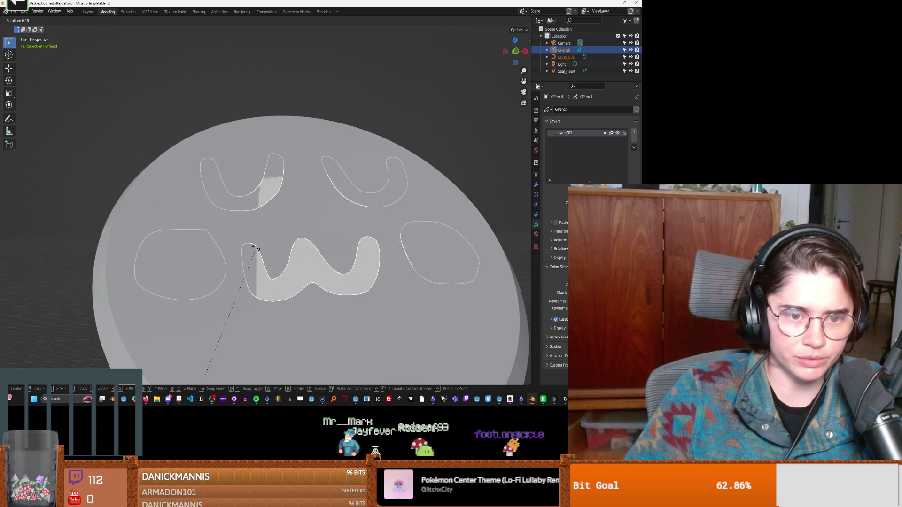
left_click(258, 249)
key("r")
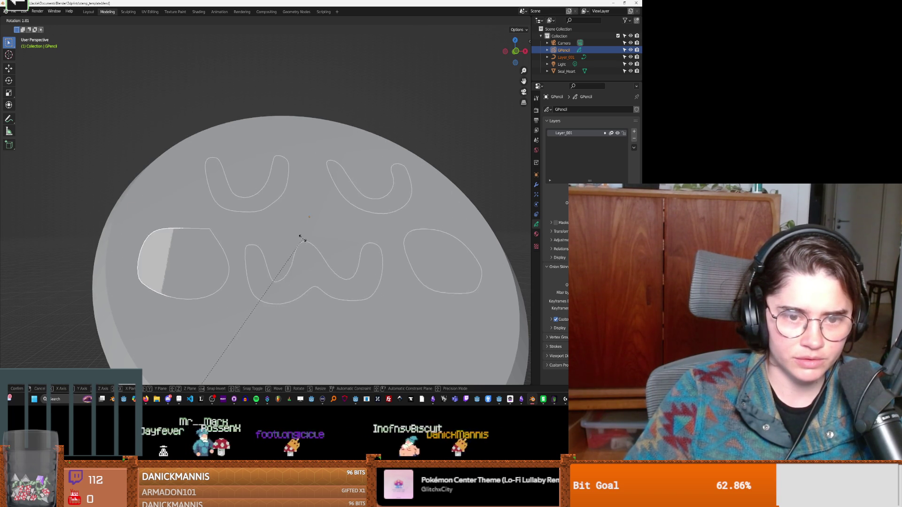
left_click(301, 239)
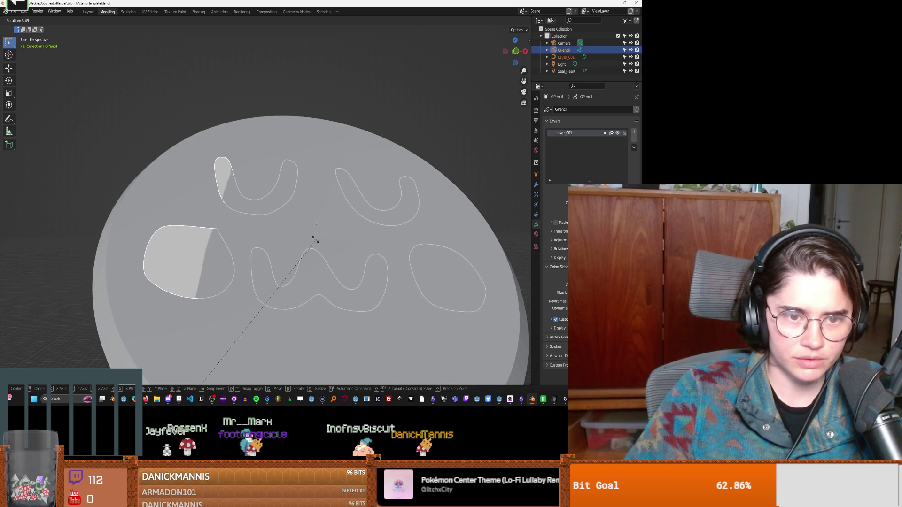
mouse_move(298, 237)
middle_mouse_down()
mouse_move(364, 233)
mouse_move(279, 258)
middle_mouse_up()
right_click(279, 259)
mouse_move(271, 252)
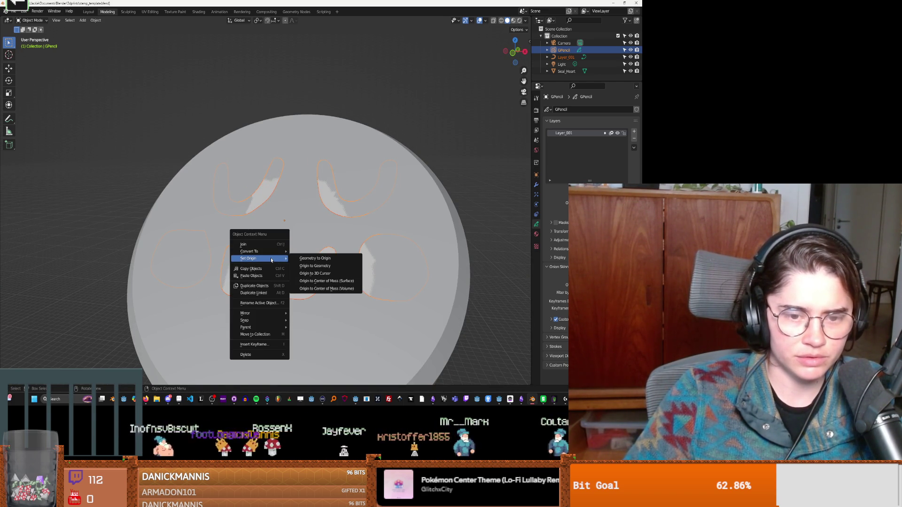
Set the origin to Center of Mass (Surface) and hide the GPencil lettering.
left_click(323, 283)
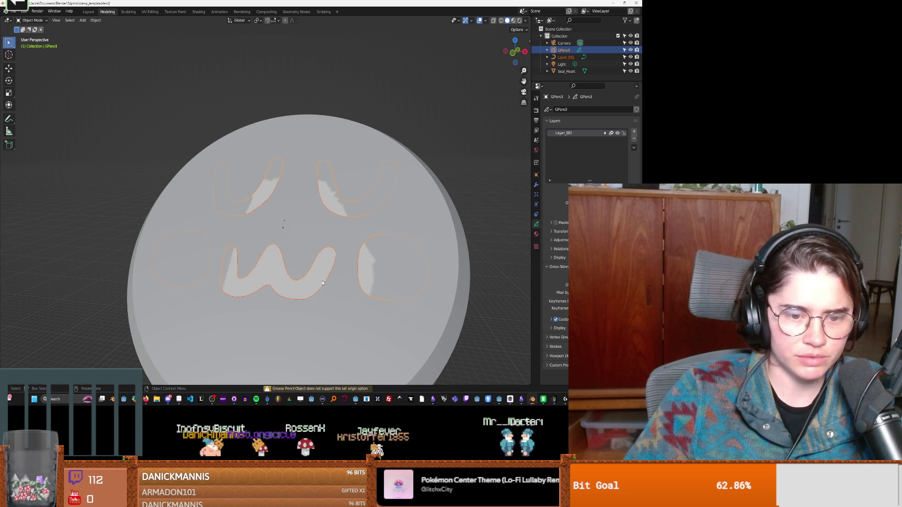
left_click(565, 57)
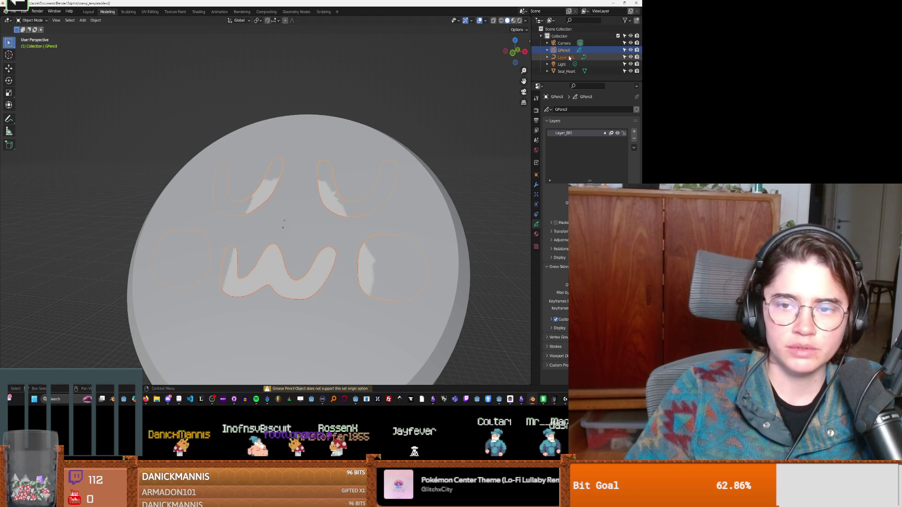
left_click(630, 50)
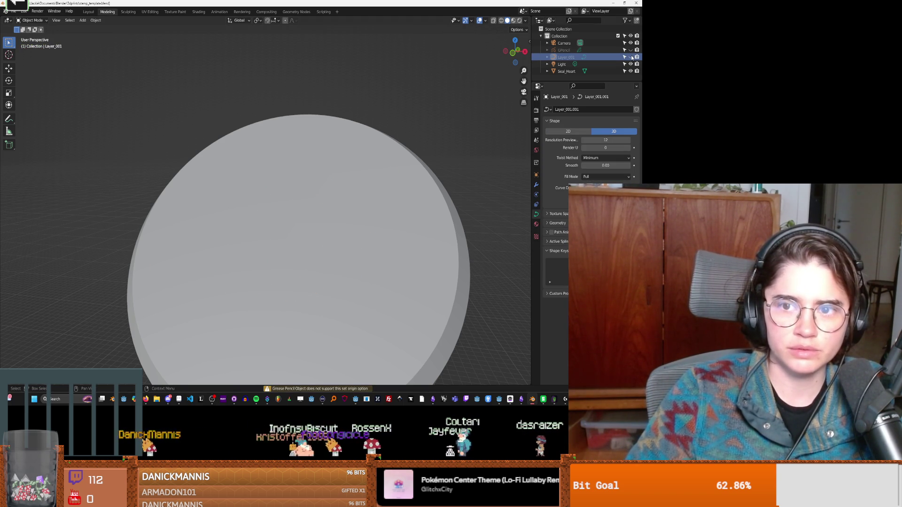
key("q")
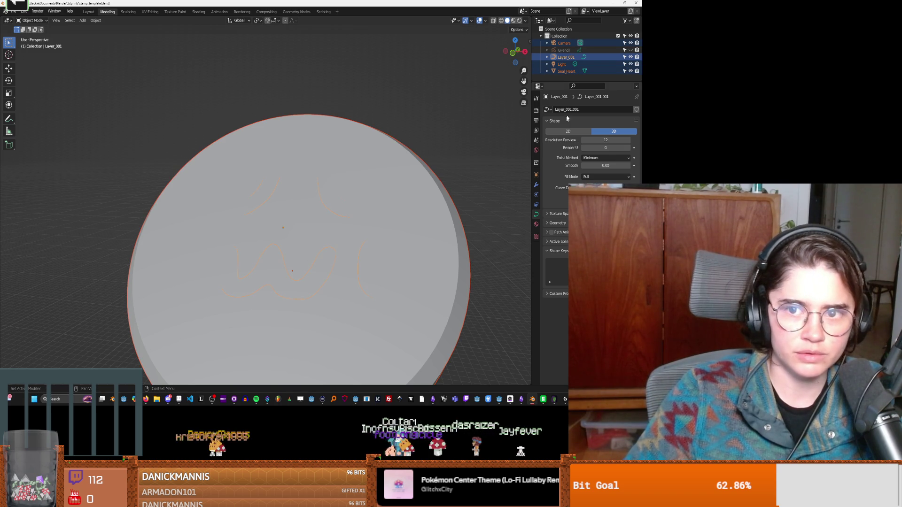
left_click(611, 57)
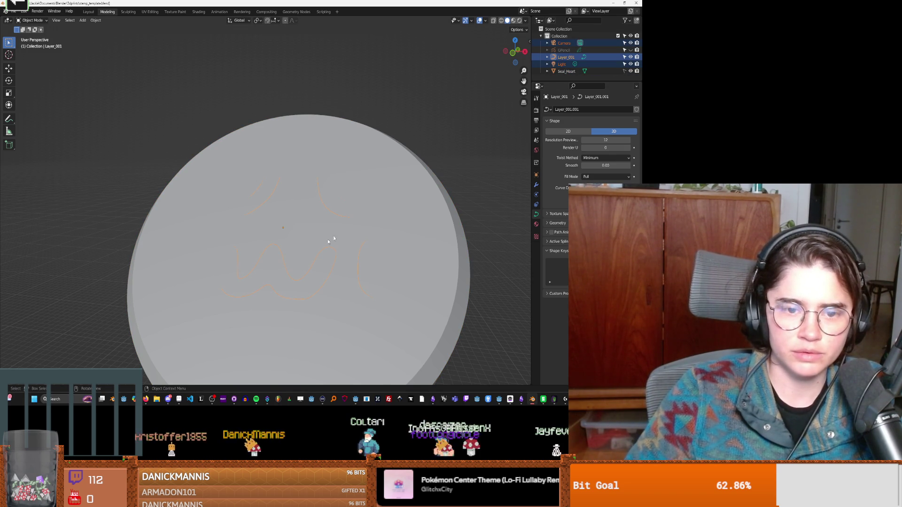
left_click(567, 65)
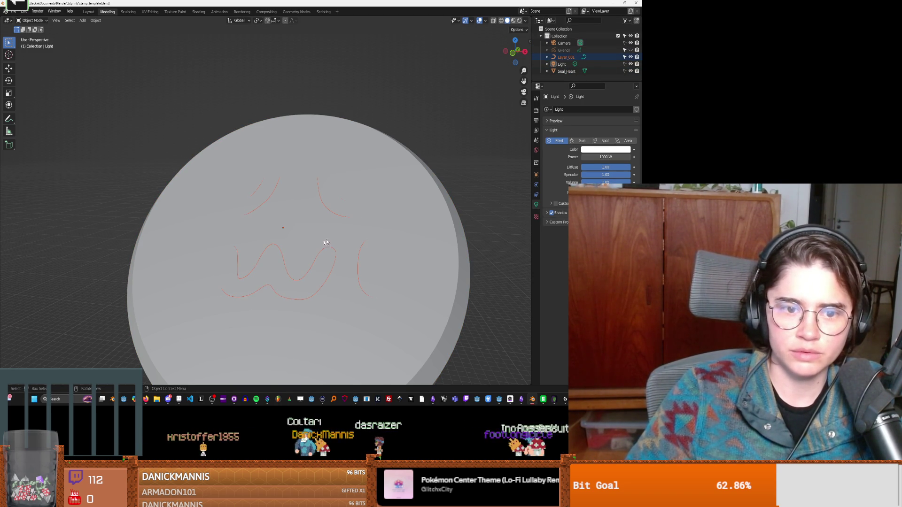
Reselect the Layer_001 letter curves in the viewport, ready to convert.
right_click(292, 262)
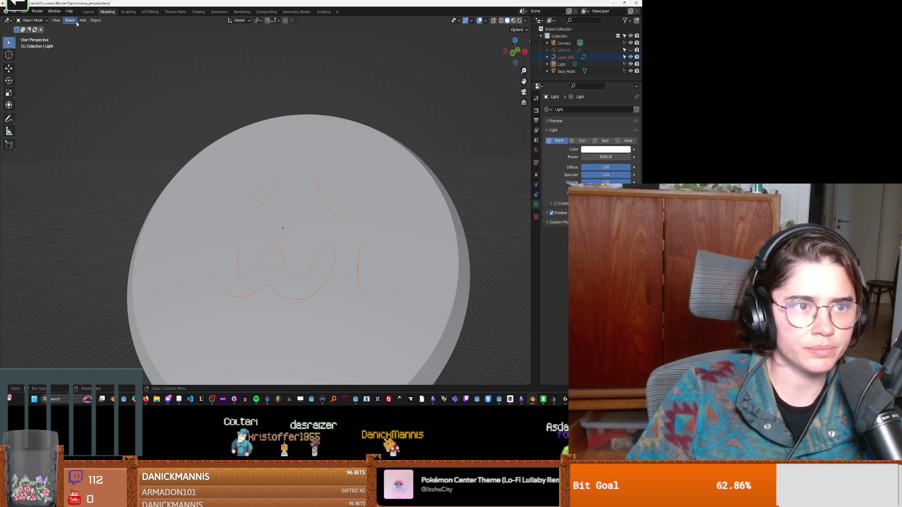
left_click(96, 20)
mouse_move(131, 232)
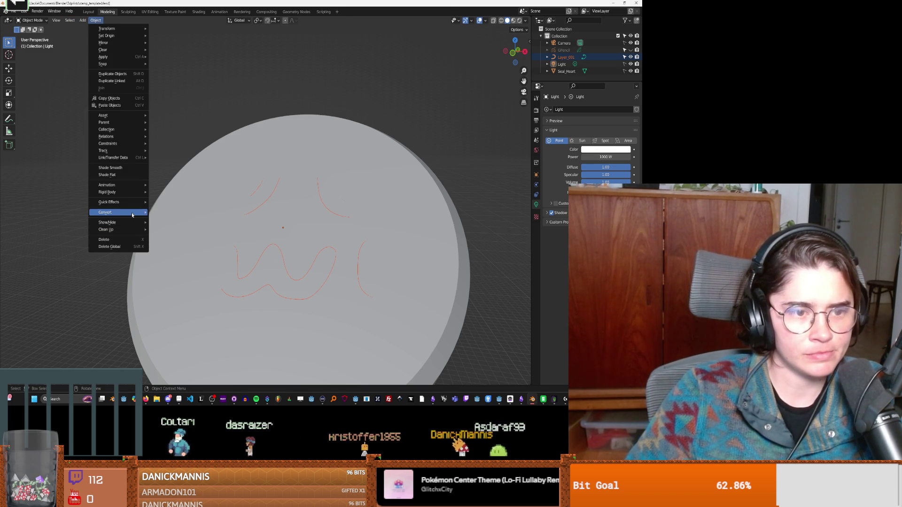
left_click(318, 259)
left_click(96, 20)
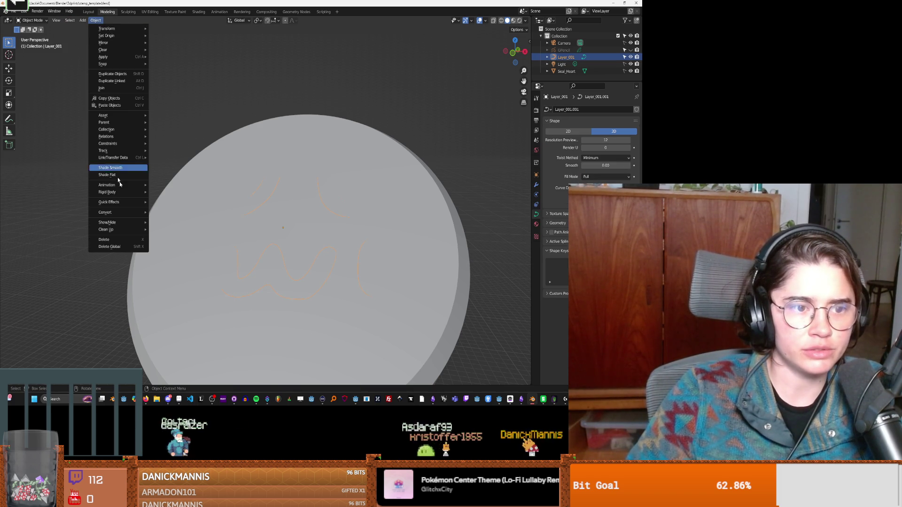
Convert the letter curves to a mesh and set its origin to the 3D Cursor.
mouse_move(133, 218)
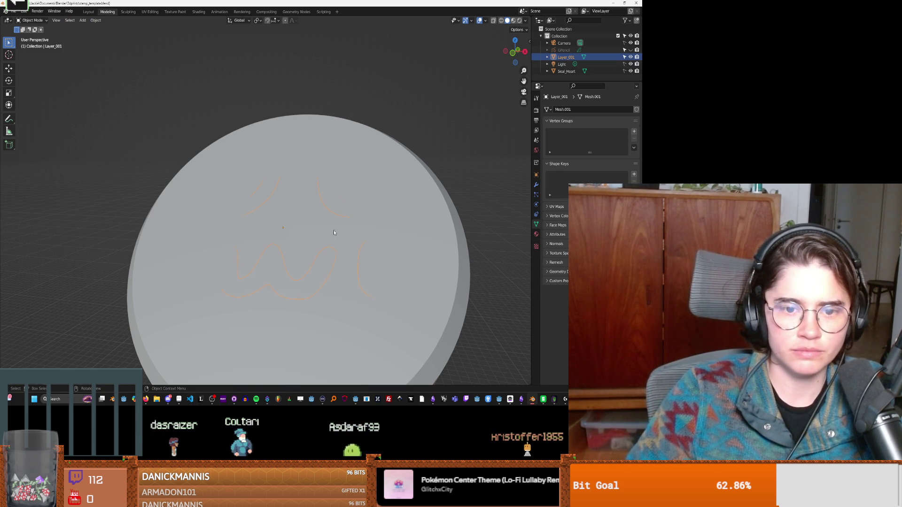
right_click(327, 217)
mouse_move(345, 218)
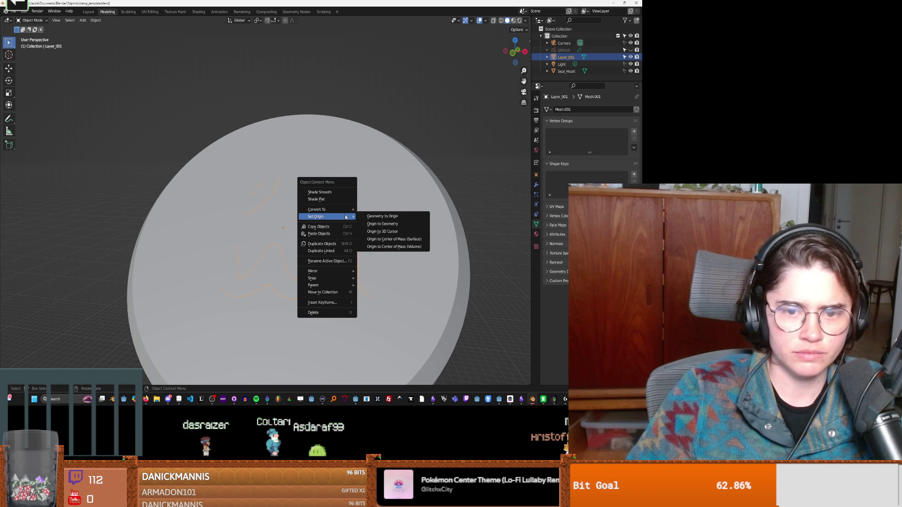
left_click(371, 232)
Zoom toward the stamp face, dismiss the object menu, and switch to the YouTube results.
mouse_move(382, 240)
middle_mouse_down()
mouse_move(349, 253)
mouse_move(355, 248)
middle_mouse_up()
right_click(263, 260)
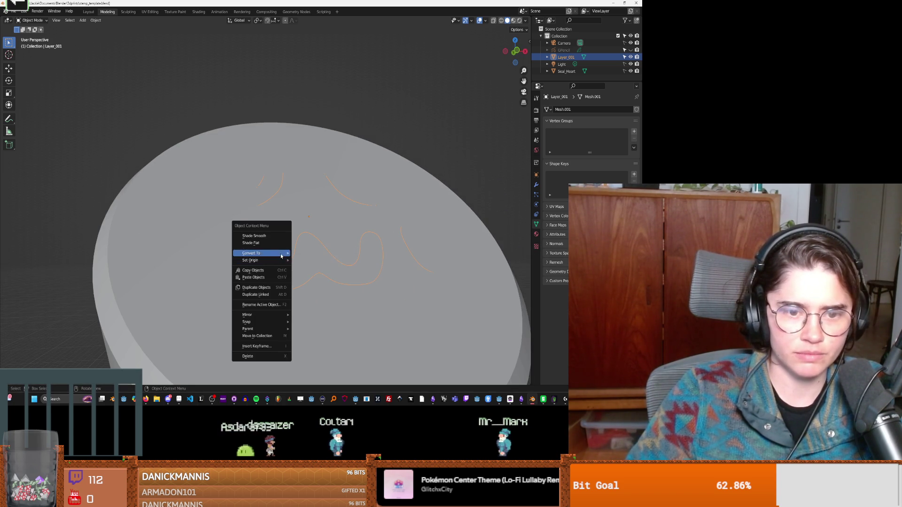
mouse_move(281, 260)
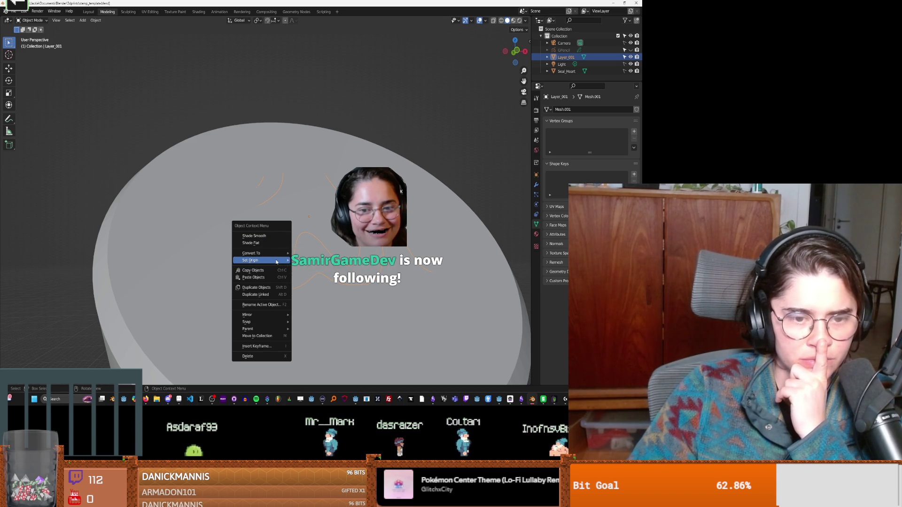
key("Escape")
right_click(286, 256)
mouse_move(287, 255)
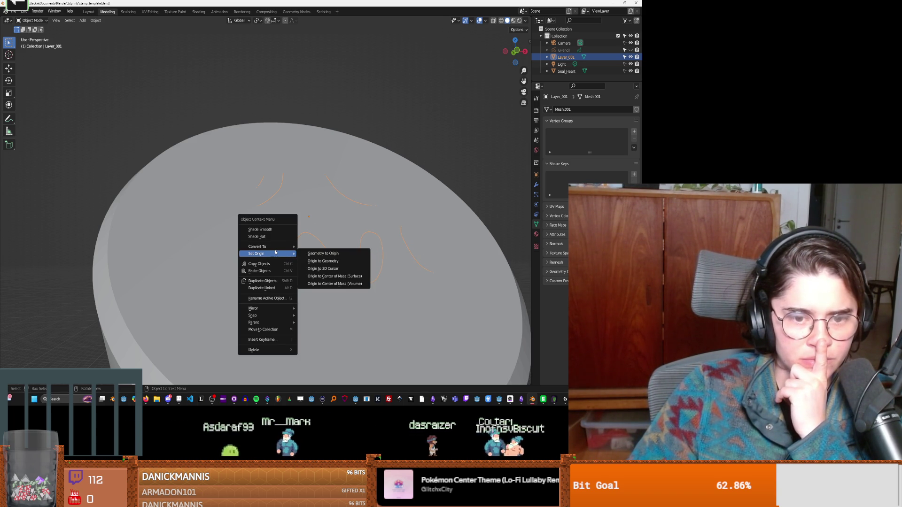
key("Escape")
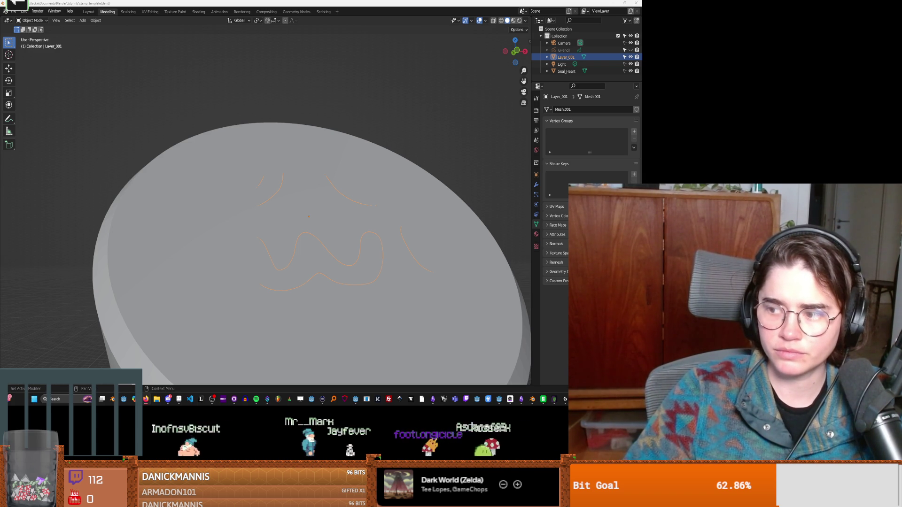
key("alt+Tab")
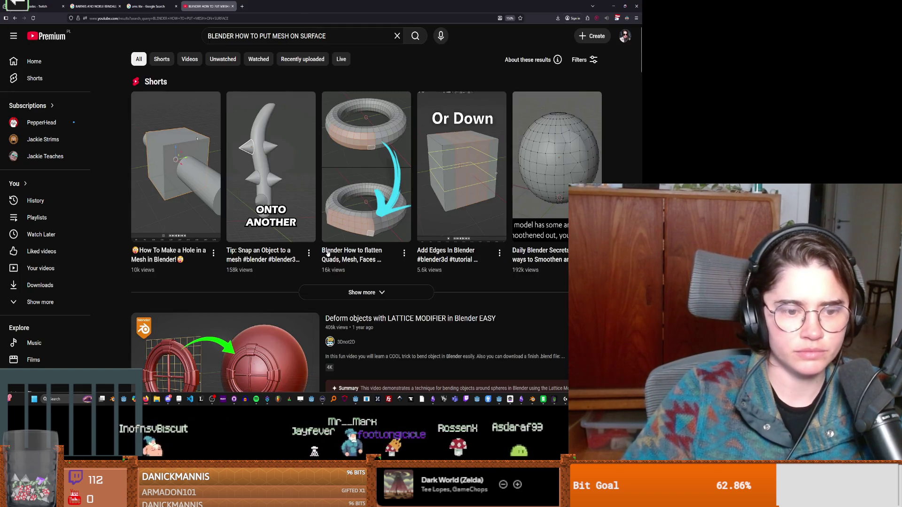
Watch the 'Snap Objects To Surface' YouTube Short, pausing it twice, then return to Blender.
scroll(333, 251, "down", 3)
left_click(244, 184)
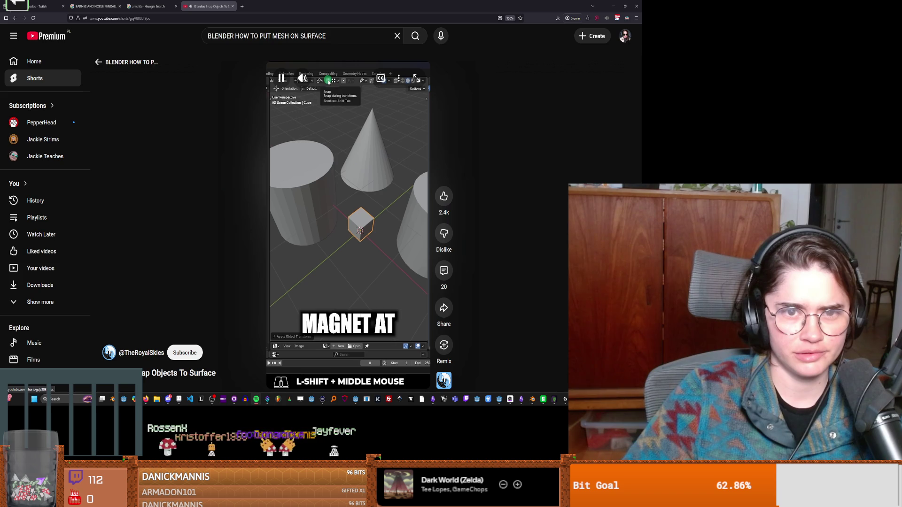
left_click(337, 196)
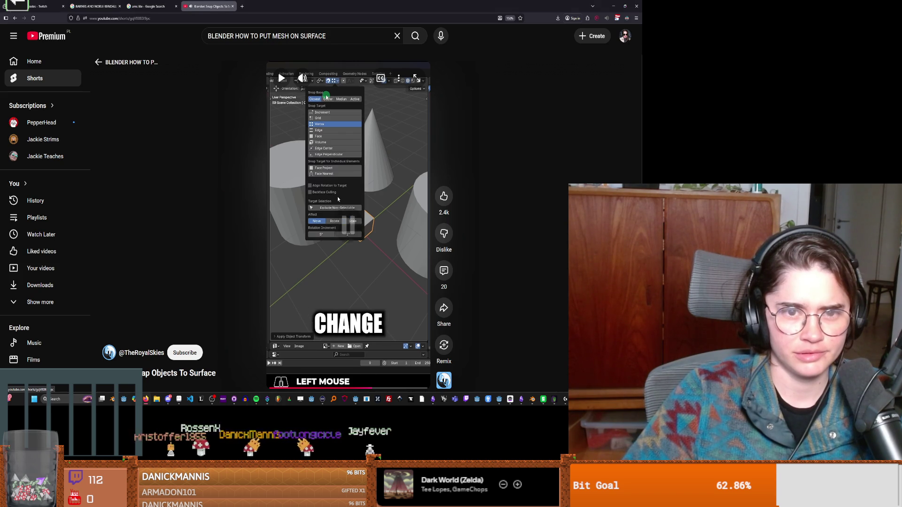
left_click(362, 262)
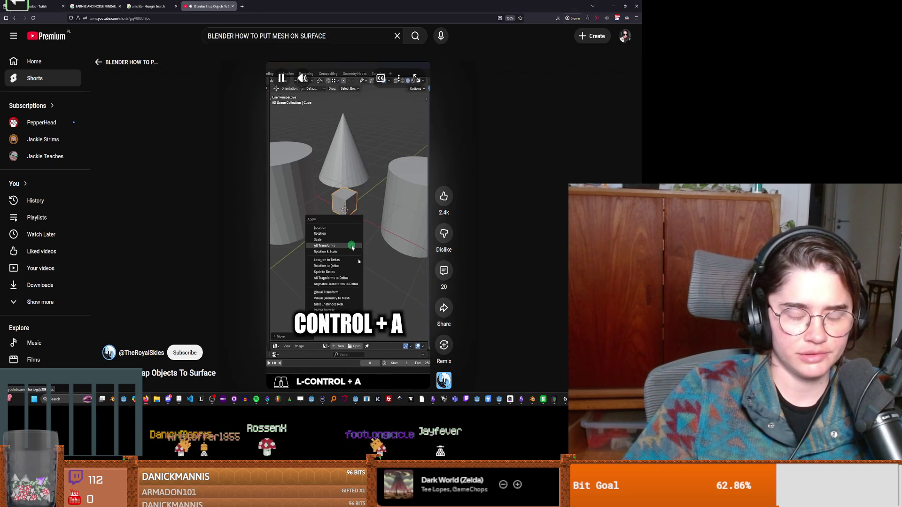
left_click(341, 227)
key("alt+Tab")
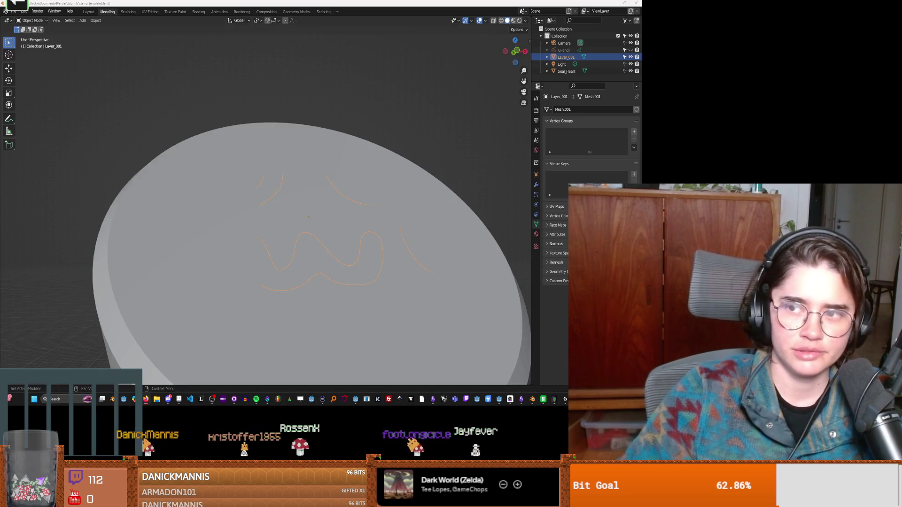
Zoom out over the rotated cylinder, then go back to the 'BLENDER HOW TO PUT MESH ON SURFACE' results.
mouse_move(291, 287)
middle_mouse_down()
mouse_move(282, 282)
mouse_move(308, 305)
mouse_move(286, 308)
mouse_move(299, 309)
middle_mouse_up()
scroll(281, 282, "down", 5)
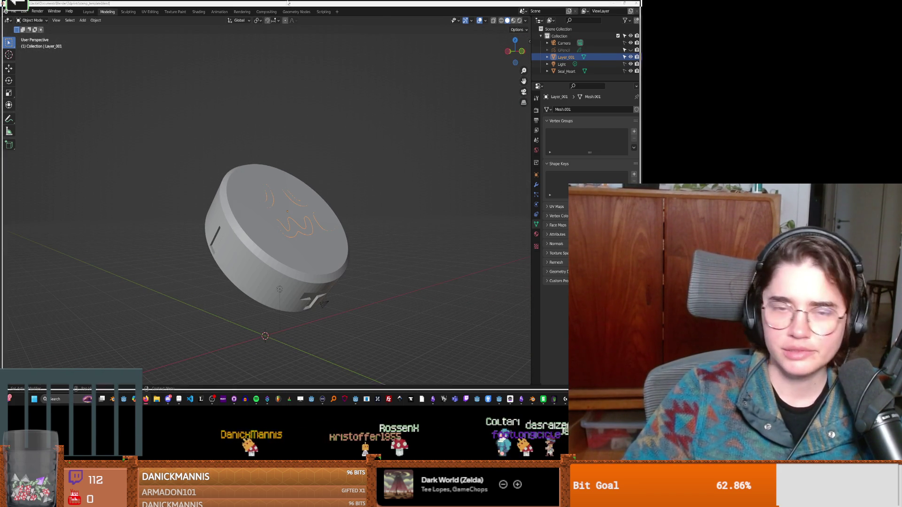
key("alt+Tab")
left_click(15, 19)
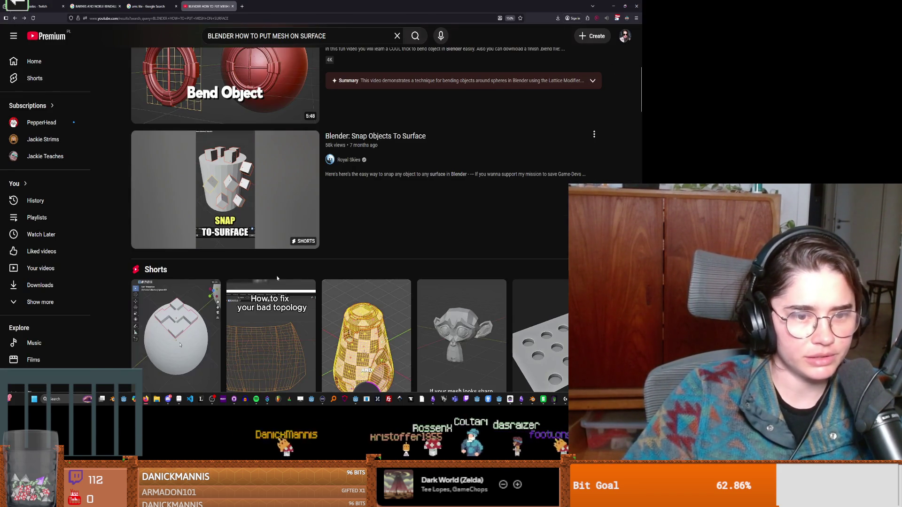
Watch about 21 seconds of 'Snap Objects to Other Objects - Blender 3 - Quick Tips', then return to Blender.
scroll(272, 277, "down", 10)
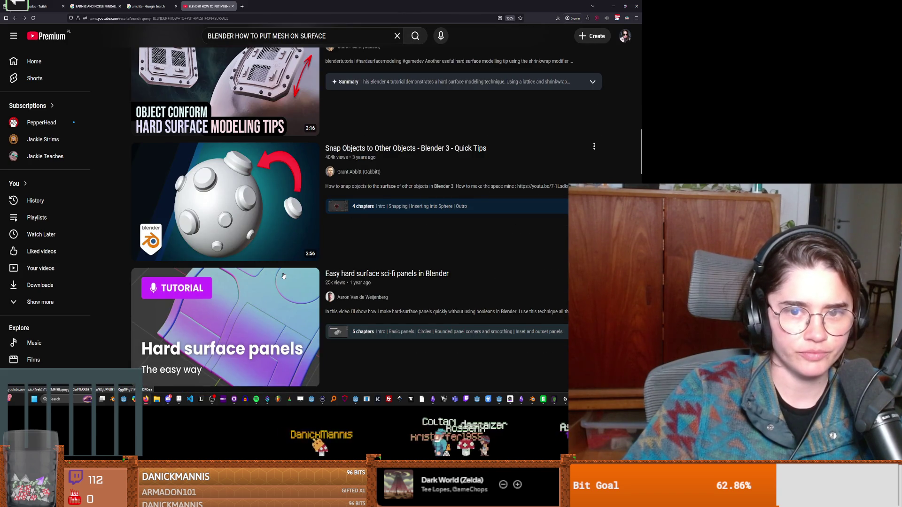
scroll(284, 276, "up", 1)
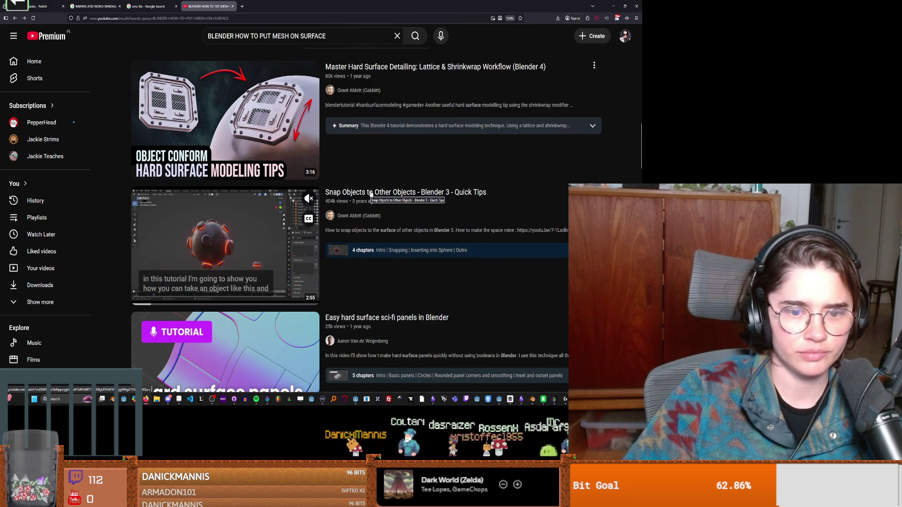
left_click(371, 194)
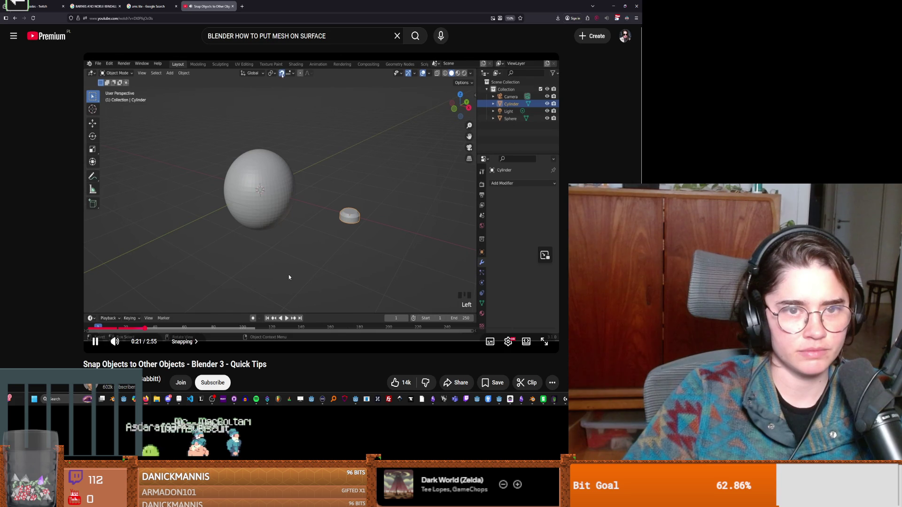
key("alt+Tab")
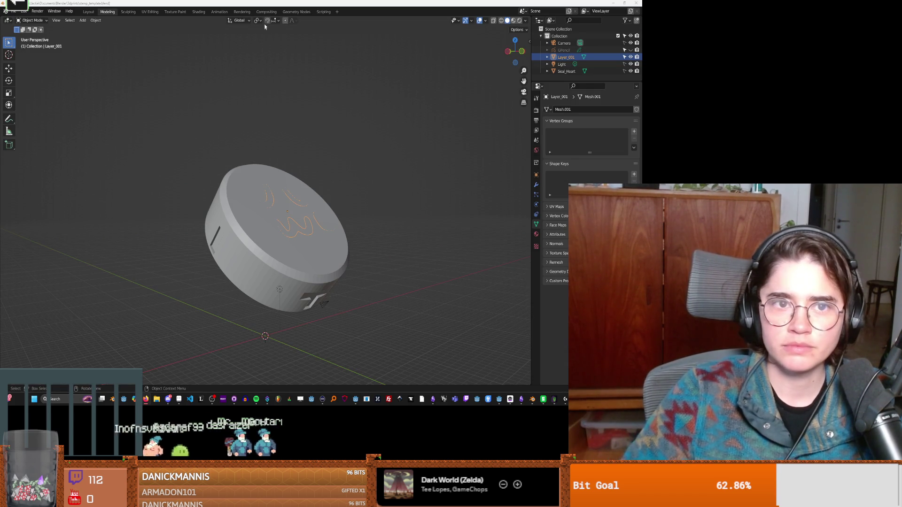
Pick a snapping target and move the letter outlines to a new spot on the stamp face.
left_click(275, 21)
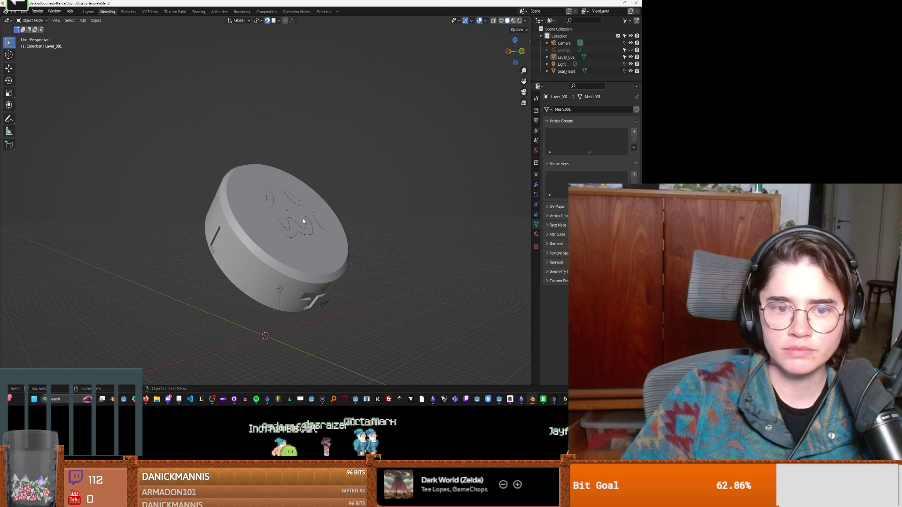
key("g")
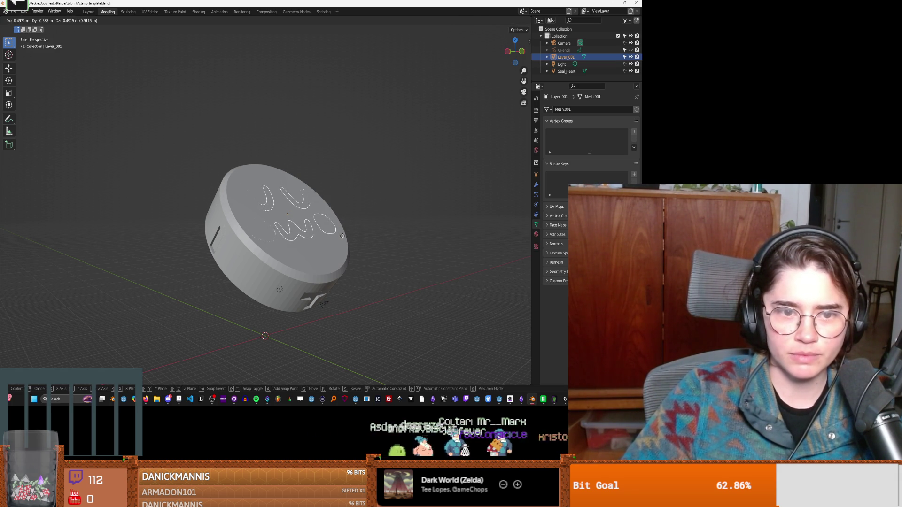
left_click(342, 236)
mouse_move(325, 303)
middle_mouse_down()
mouse_move(422, 213)
mouse_move(553, 200)
middle_mouse_up()
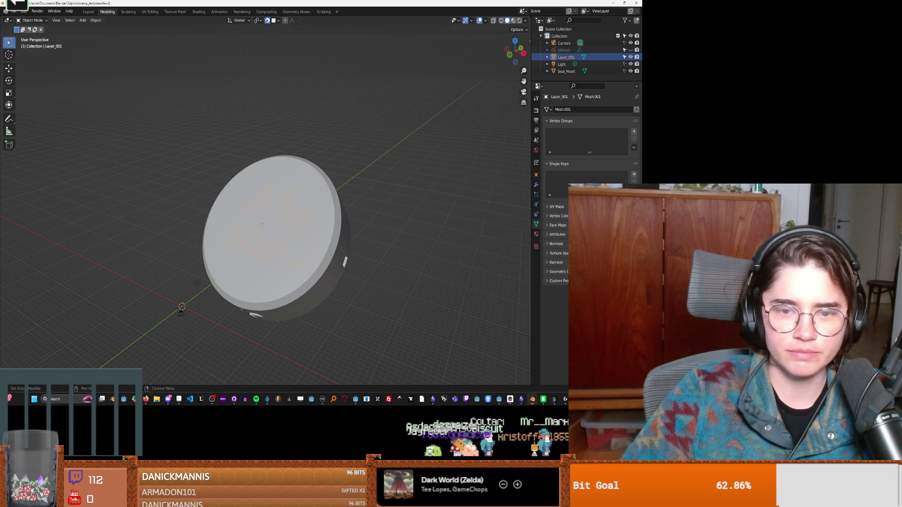
Play a few more seconds of the snapping tutorial, then come back to Blender.
key("alt+Tab")
key("space")
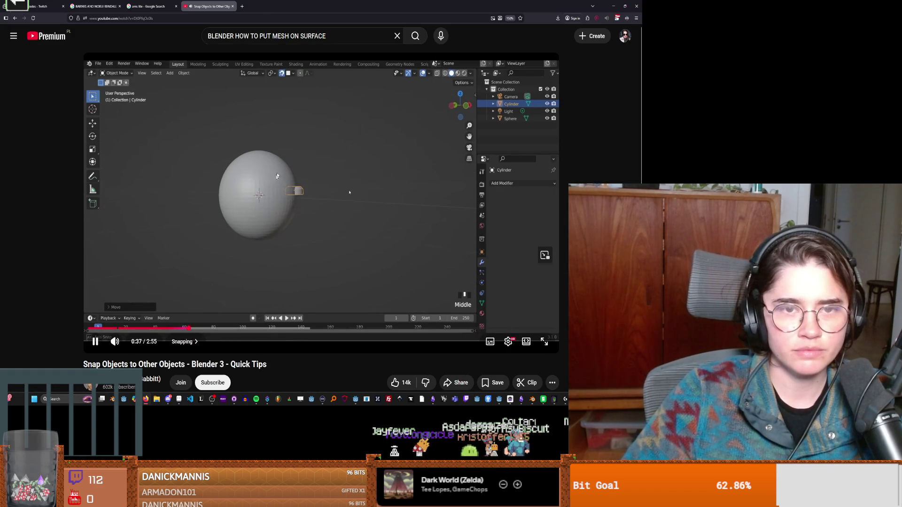
key("space")
key("alt+Tab")
Orbit and zoom around the disc face, then deselect the Layer_001 outlines.
scroll(345, 258, "up", 4)
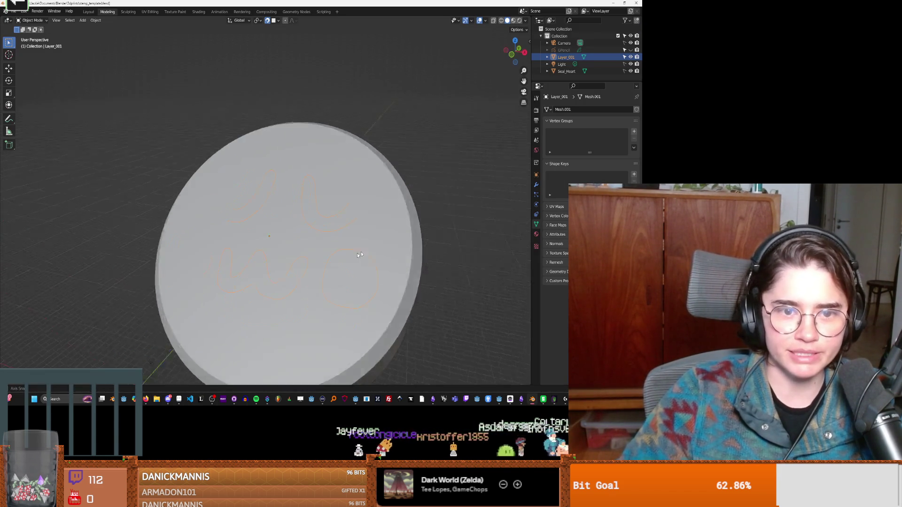
mouse_move(371, 259)
middle_mouse_down()
mouse_move(228, 320)
mouse_move(286, 267)
mouse_move(246, 274)
mouse_move(205, 264)
mouse_move(284, 286)
mouse_move(308, 264)
mouse_move(280, 272)
middle_mouse_up()
scroll(284, 287, "up", 2)
key("alt+a")
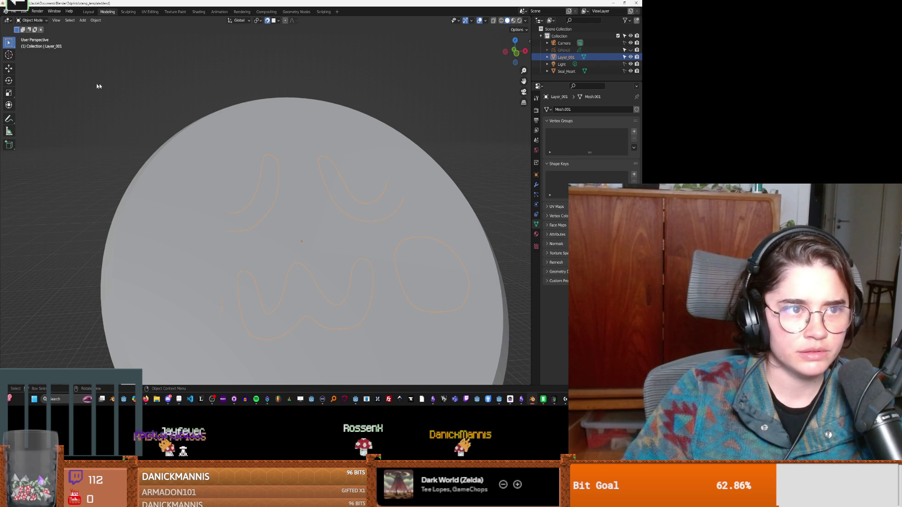
Enter Edit Mode on Layer_001 and circle-select the left O outline's vertices.
key("Tab")
key("c")
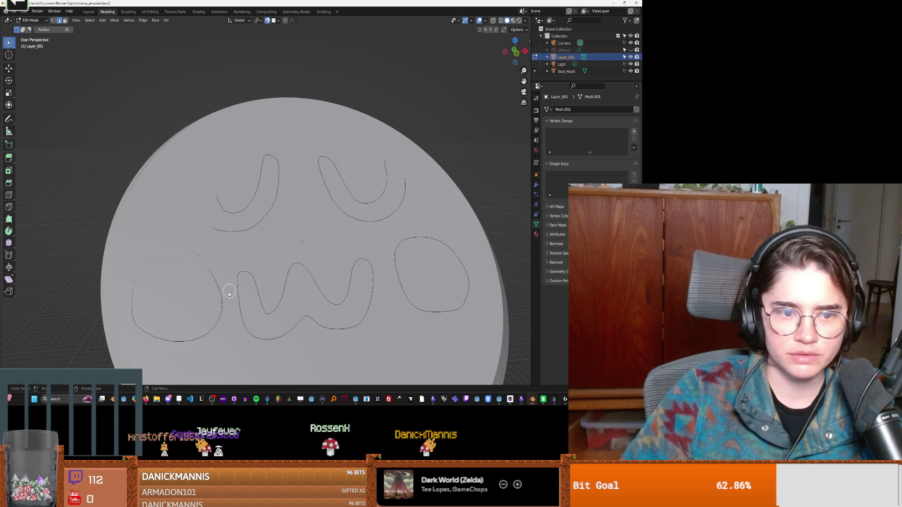
middle_click_drag(216, 288, 192, 275)
key("c")
middle_click_drag(182, 309, 442, 286)
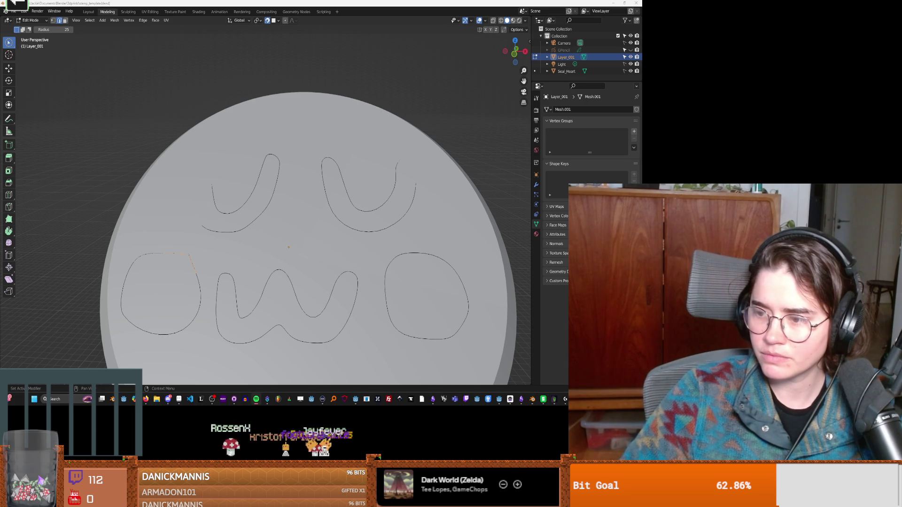
mouse_move(423, 291)
middle_mouse_down()
mouse_move(52, 282)
mouse_move(308, 281)
middle_mouse_up()
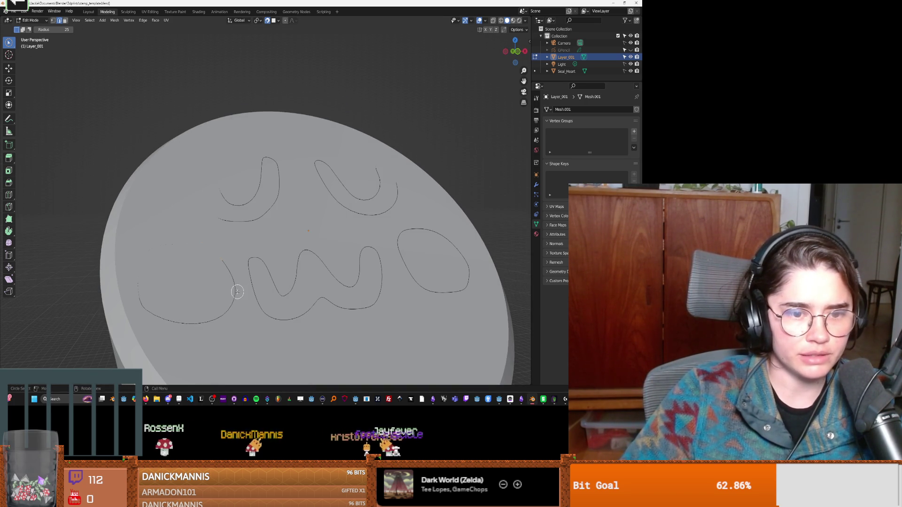
mouse_move(241, 280)
left_mouse_down()
mouse_move(230, 301)
mouse_move(197, 321)
mouse_move(151, 301)
mouse_move(187, 242)
mouse_move(203, 262)
left_mouse_up()
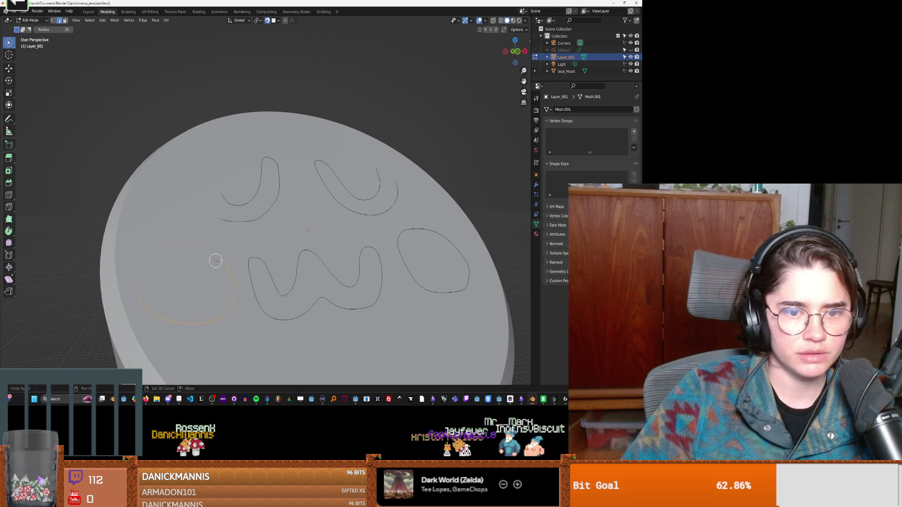
left_click(630, 71)
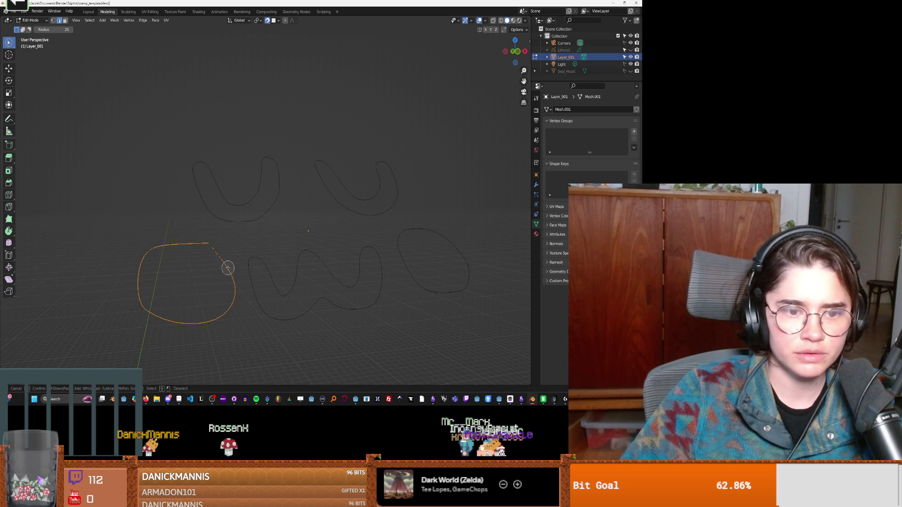
Clear the selection and pick the whole left O outline loop instead.
key("alt+a")
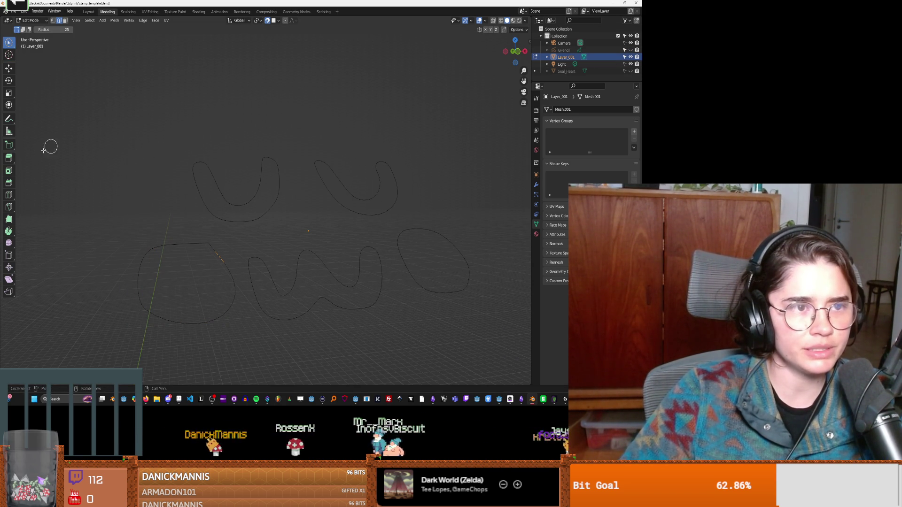
key("a")
key("alt+a")
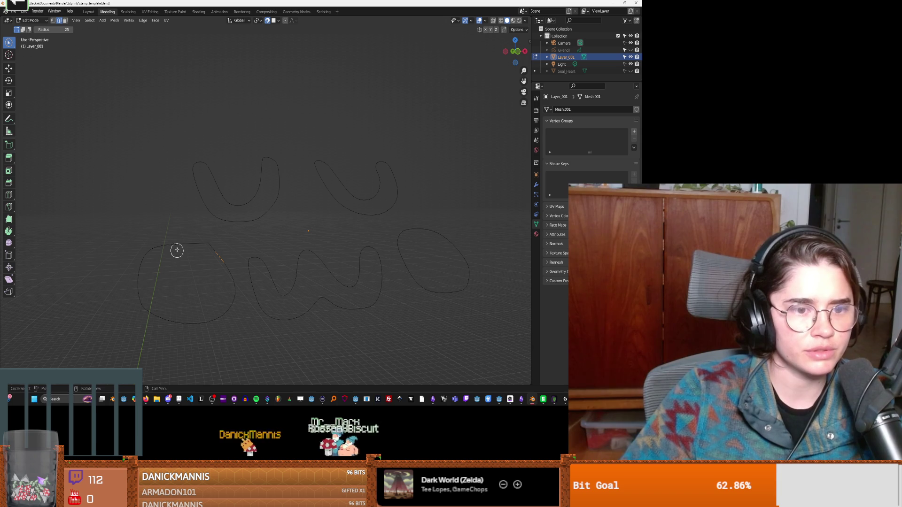
left_click(177, 249, "alt")
Fill the left O outline with a face using New Face from Edges.
right_click(152, 199)
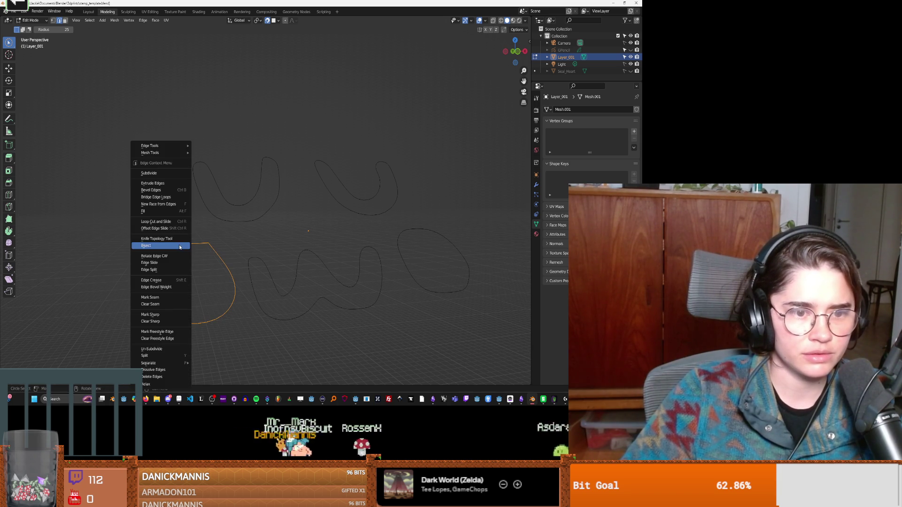
left_click(157, 205)
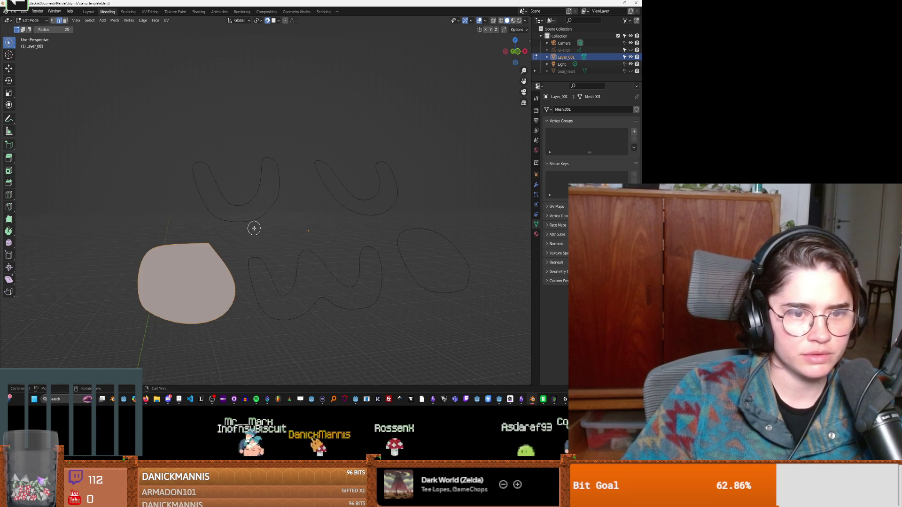
right_click(244, 224)
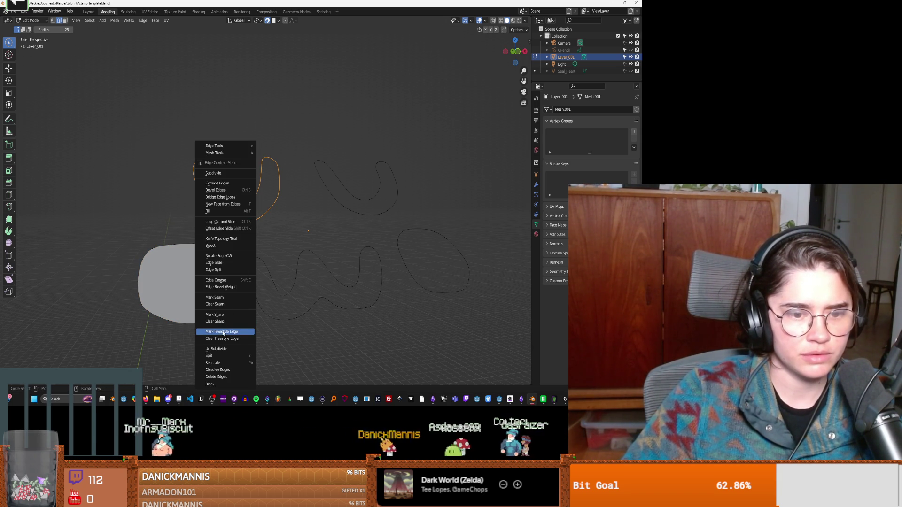
left_click(155, 260)
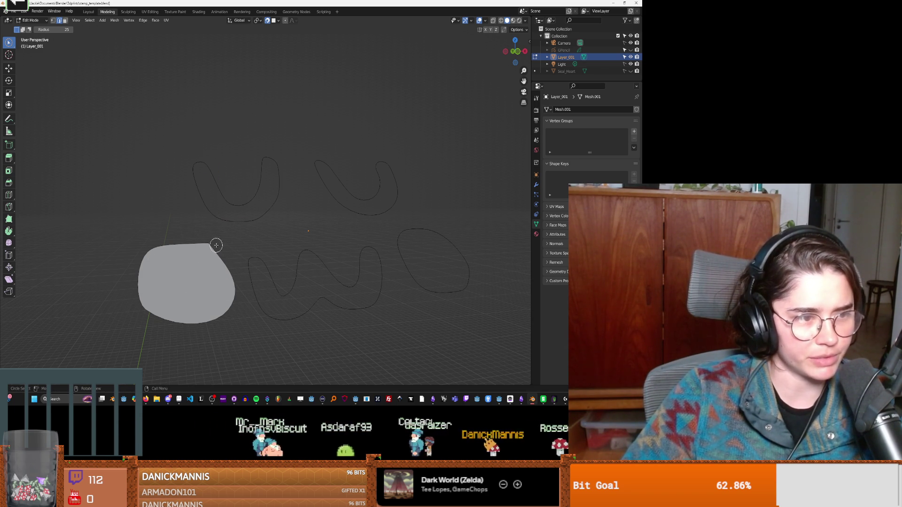
right_click(224, 218)
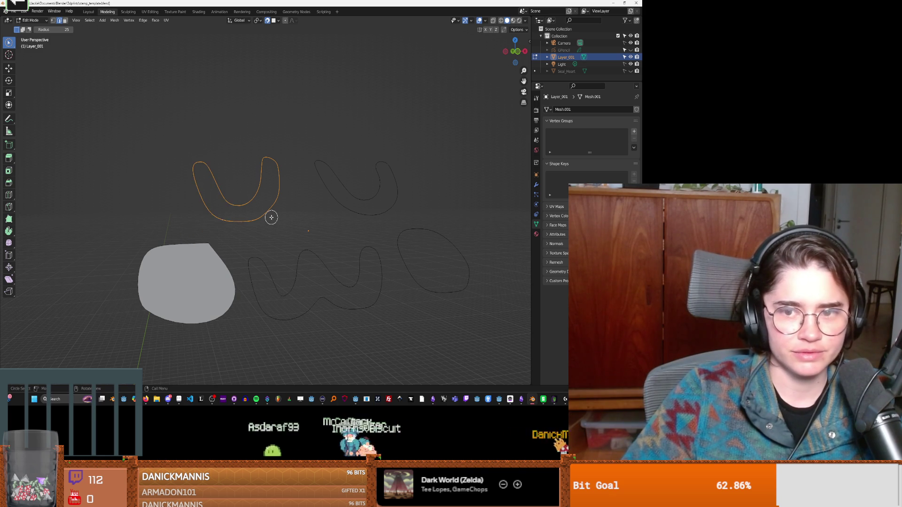
left_click(194, 281)
Undo the O fill, select all letter outlines, and show the Modifier Properties.
key("ctrl+z")
key("a")
left_click(536, 186)
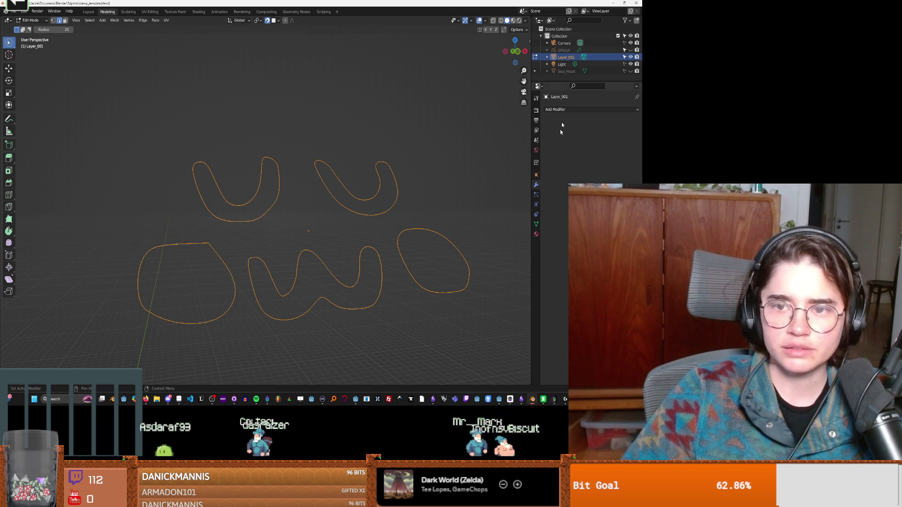
Try a Solidify modifier on the letters, raising its thickness, then remove it.
left_click(558, 109)
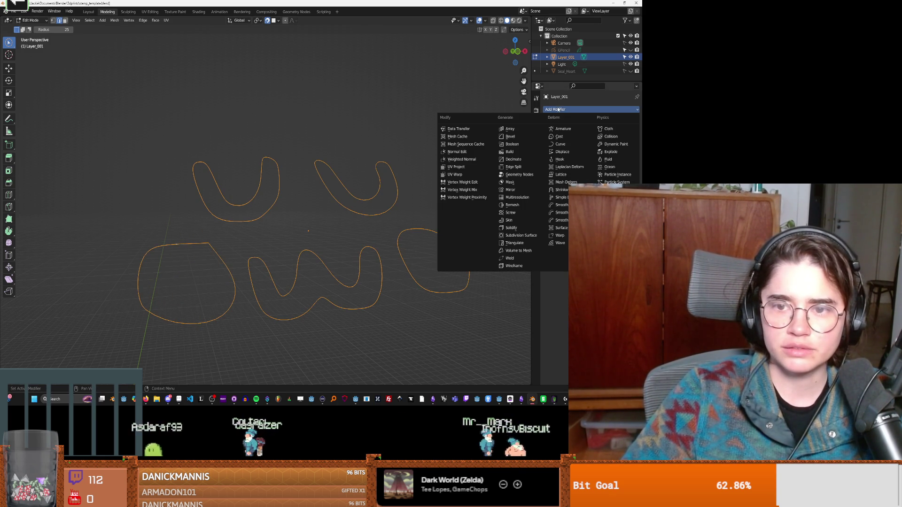
left_click(512, 228)
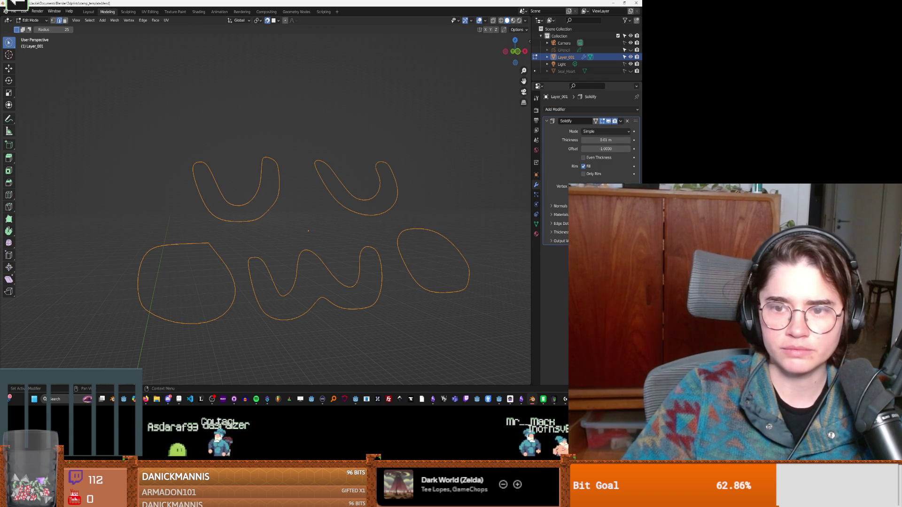
left_click(629, 140)
left_click(629, 140)
left_click(630, 140)
left_click(630, 140)
left_click(629, 140)
left_click(629, 140)
left_click(629, 140)
left_click(629, 140)
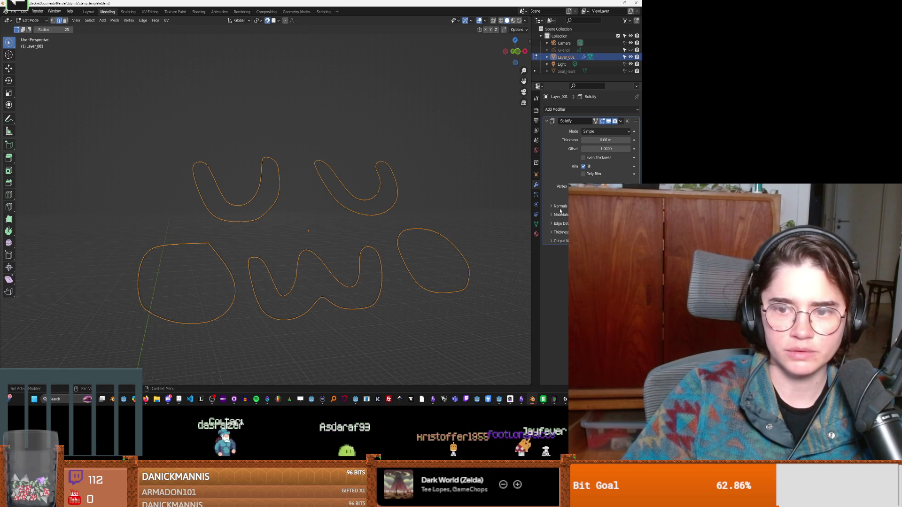
left_click(627, 121)
Fill the left o and the w outlines with faces via New Face from Edges.
left_click(222, 260)
key("l")
right_click(224, 259)
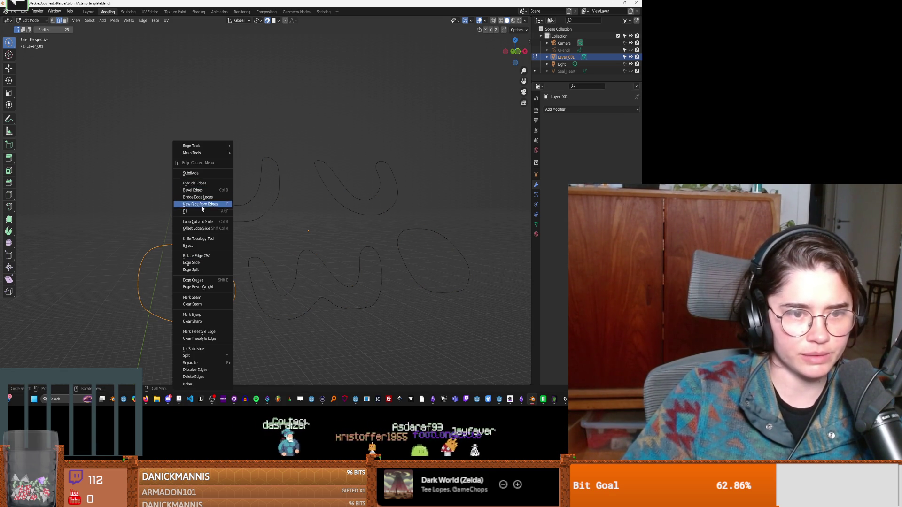
left_click(202, 205)
left_click(263, 268)
key("l")
right_click(262, 261)
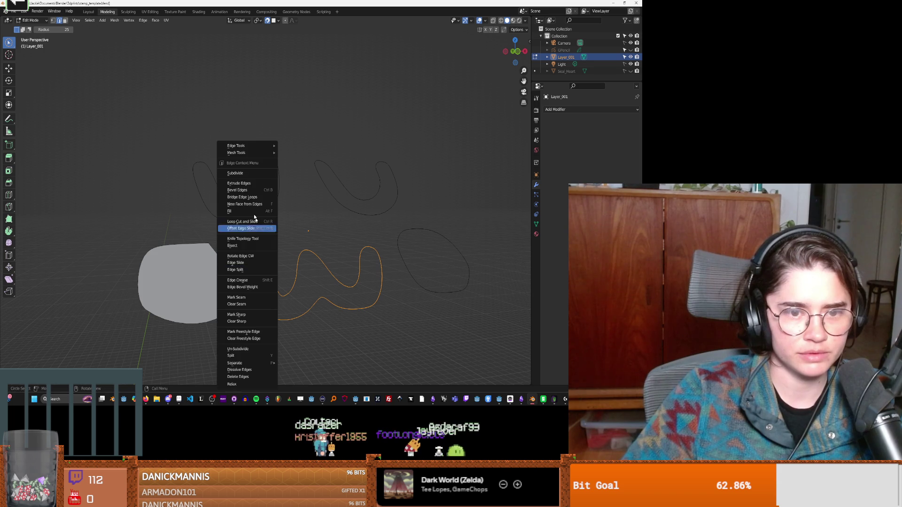
left_click(245, 204)
Fill the right u, left u and right o outlines with faces.
left_click(356, 211)
key("l")
right_click(337, 204)
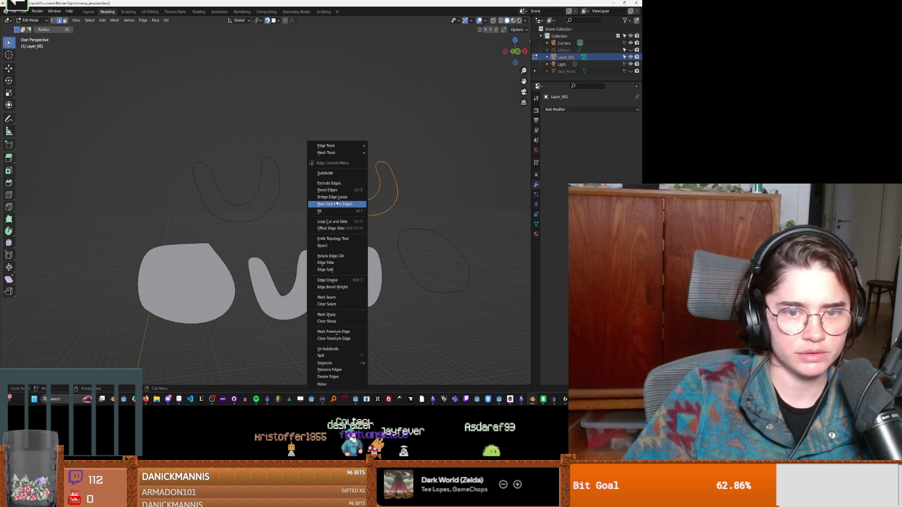
left_click(337, 204)
left_click(272, 207, "alt")
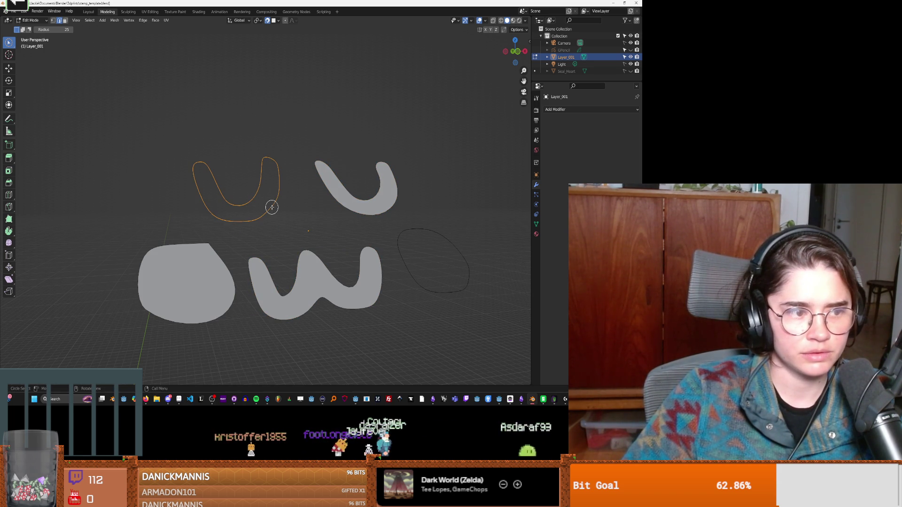
right_click(272, 210)
left_click(272, 207)
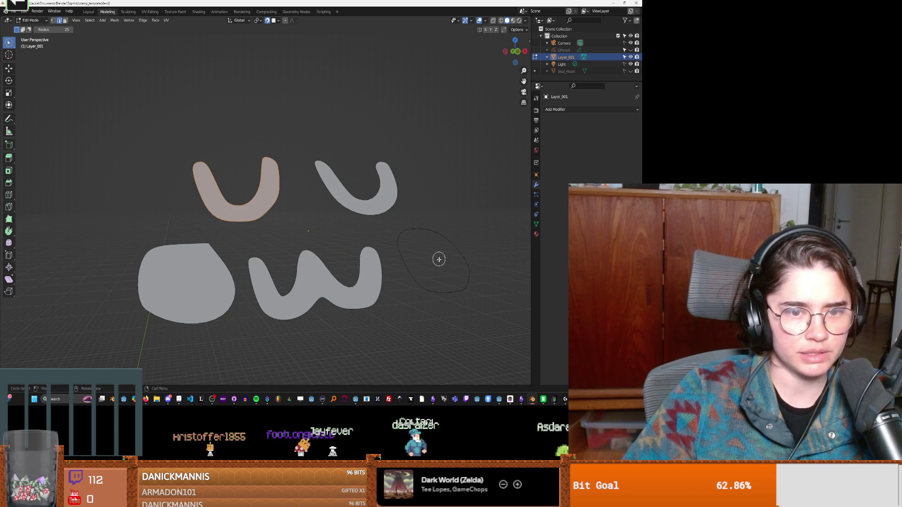
right_click(407, 265)
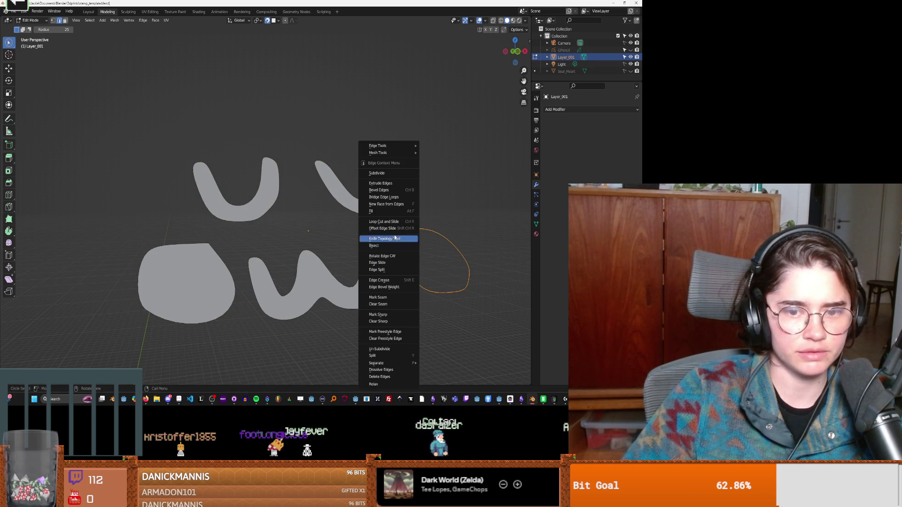
left_click(391, 205)
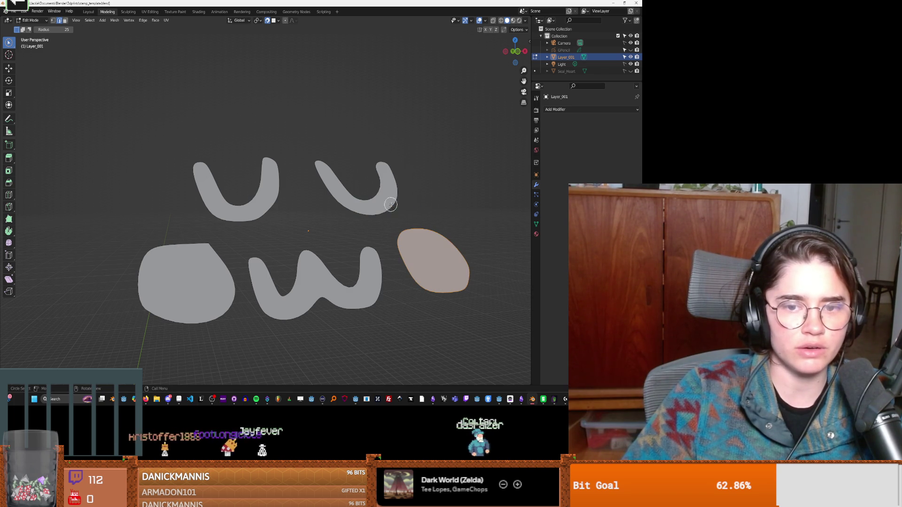
left_click(562, 109)
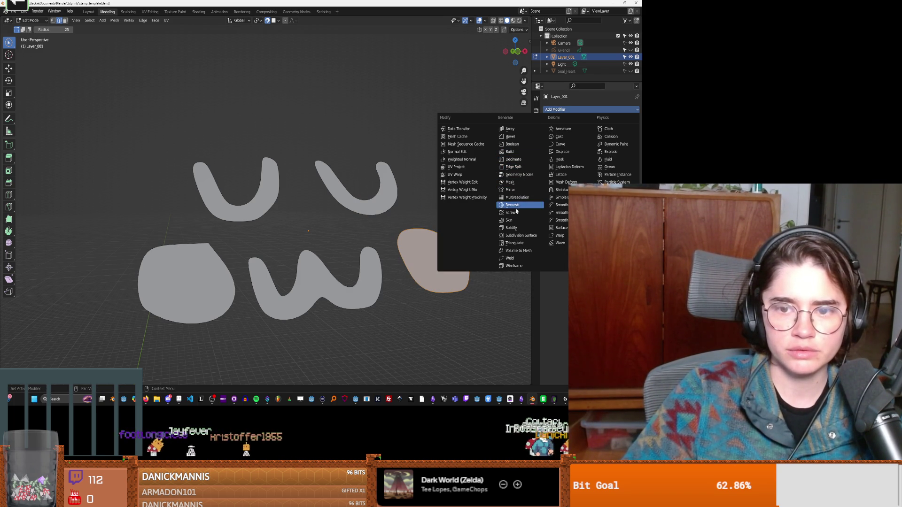
Add a Solidify modifier to the filled letters and raise its Thickness to 0.5 m.
left_click(514, 229)
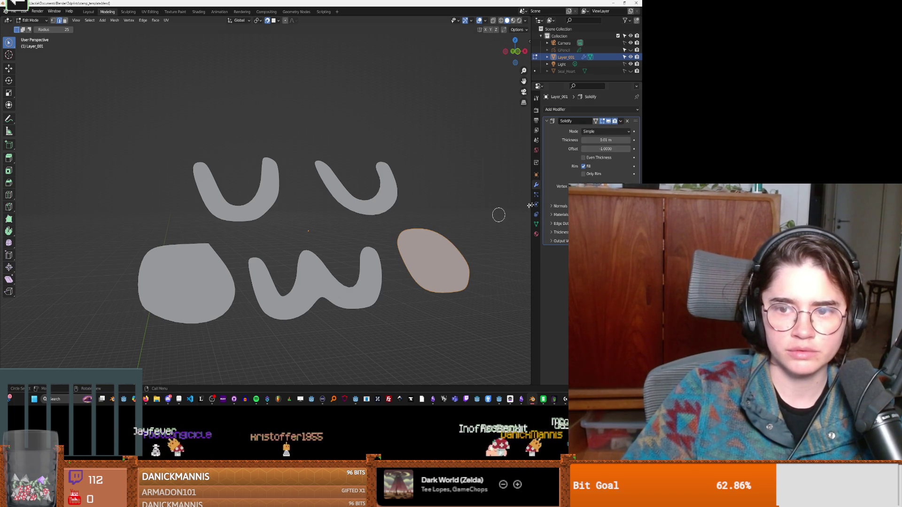
middle_click_drag(416, 215, 448, 208)
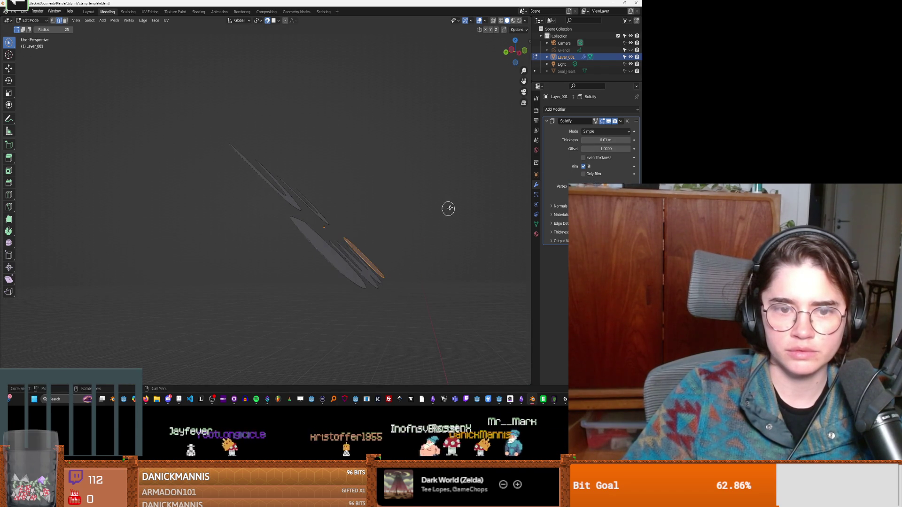
left_click(630, 141)
left_click(630, 141)
left_click(629, 140)
left_click(630, 141)
left_click(629, 140)
left_click(629, 141)
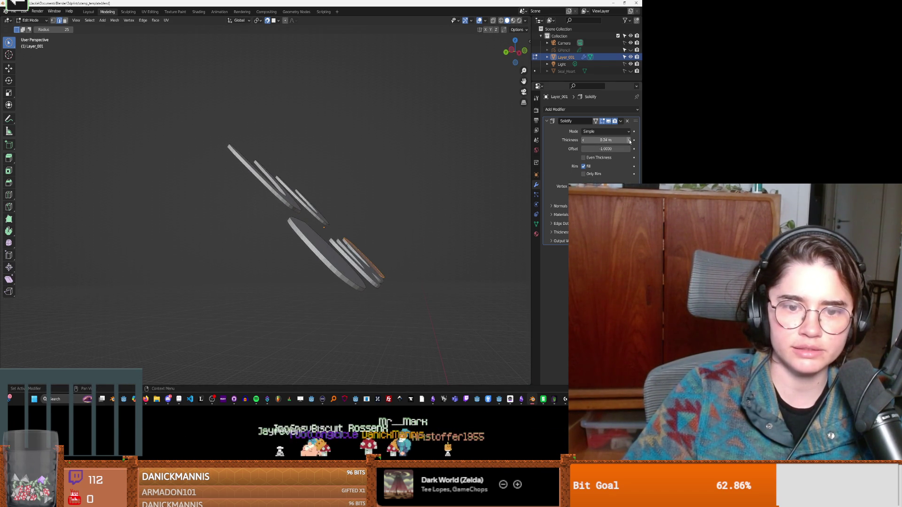
left_click(630, 140)
mouse_move(413, 212)
middle_mouse_down()
mouse_move(433, 204)
mouse_move(427, 196)
mouse_move(481, 205)
middle_mouse_up()
left_click(631, 72)
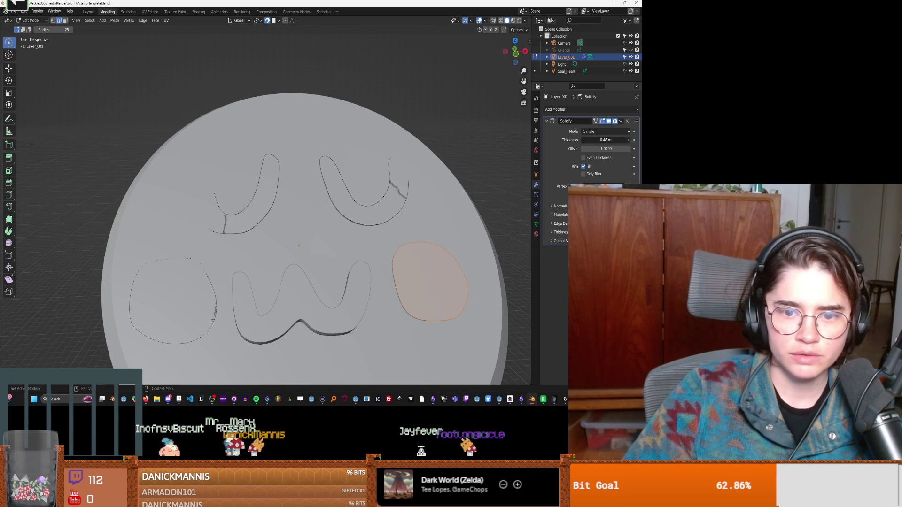
Switch to see-through wireframe shading and inspect the letters through the disc.
mouse_move(491, 187)
middle_mouse_down()
mouse_move(449, 193)
mouse_move(388, 230)
mouse_move(335, 233)
middle_mouse_up()
key("shift+z")
mouse_move(403, 155)
middle_mouse_down()
mouse_move(398, 189)
mouse_move(453, 181)
mouse_move(463, 207)
middle_mouse_up()
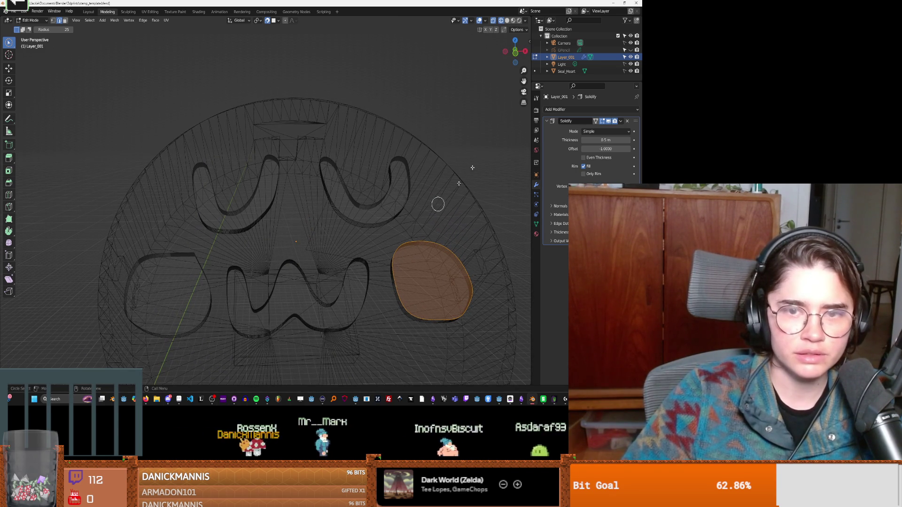
In solid shading, push the first letter face and an oval face out along their normals.
left_click(508, 21)
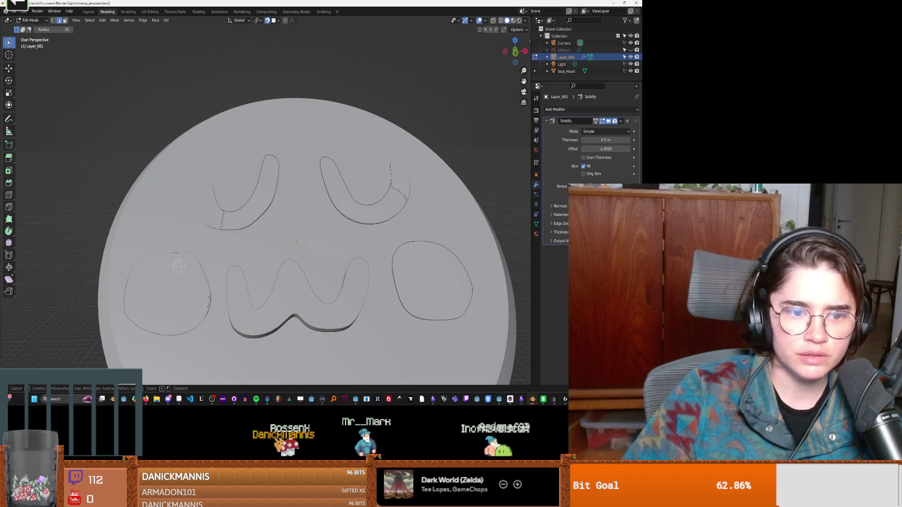
middle_click_drag(172, 291, 141, 281)
key("e")
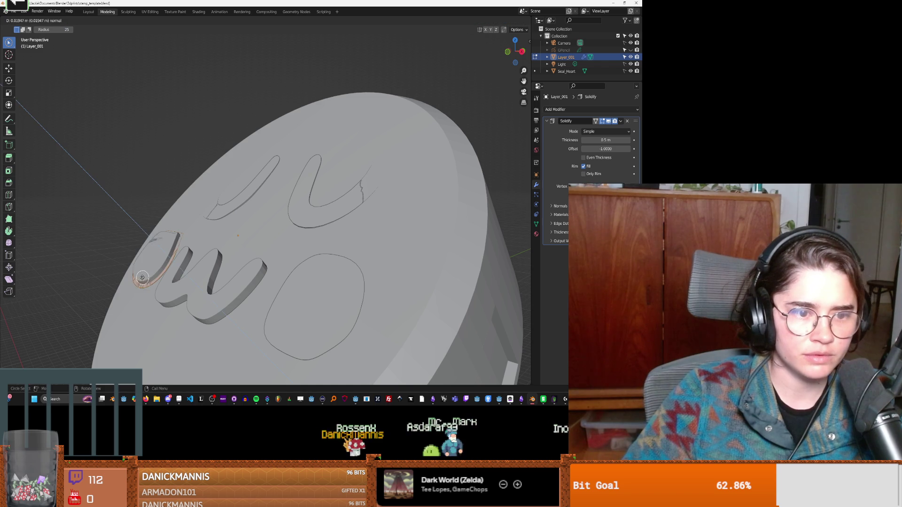
left_click(131, 272)
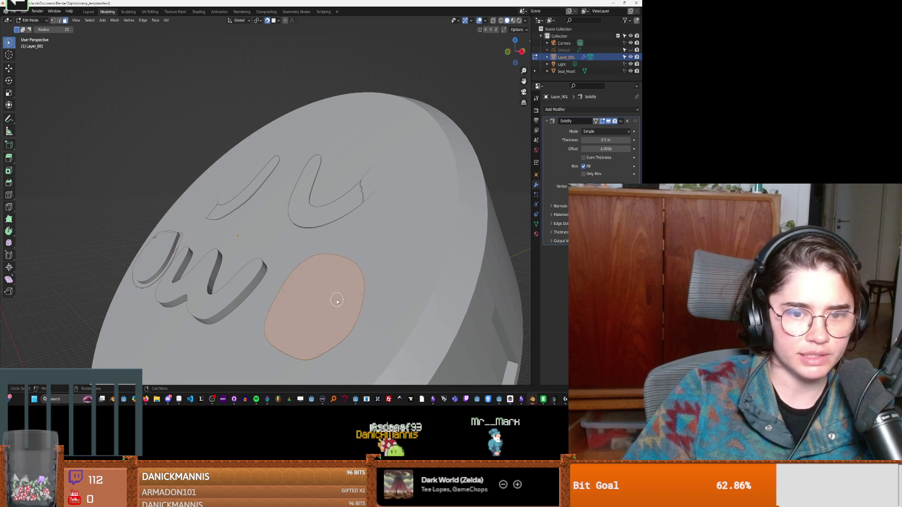
key("e")
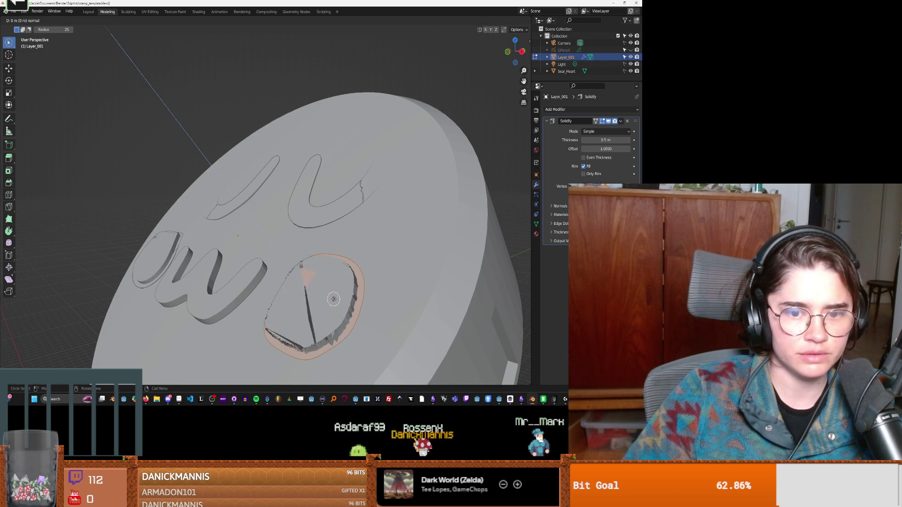
left_click(295, 290)
Select the left crescent, upper-right crescent and right oval letter faces.
middle_click_drag(372, 312, 264, 273)
mouse_move(177, 292)
middle_mouse_down()
mouse_move(310, 281)
mouse_move(282, 290)
middle_mouse_up()
left_click(265, 214)
middle_click_drag(252, 232, 258, 247)
left_click_drag(258, 246, 262, 240)
left_click(345, 201)
left_click(409, 250)
middle_click_drag(245, 313, 296, 282)
Push the selected faces out along their normals and check them in wireframe X-ray.
key("e")
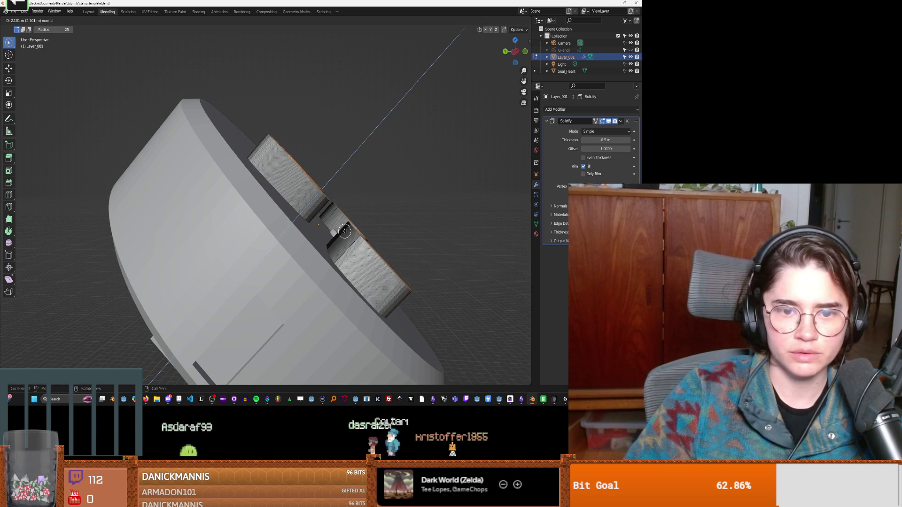
left_click(330, 235)
mouse_move(330, 235)
middle_mouse_down("alt")
mouse_move(357, 250)
mouse_move(340, 251)
mouse_move(367, 182)
mouse_move(329, 173)
mouse_move(307, 192)
mouse_move(249, 195)
mouse_move(278, 214)
mouse_move(332, 224)
middle_mouse_up("alt")
left_click(501, 21)
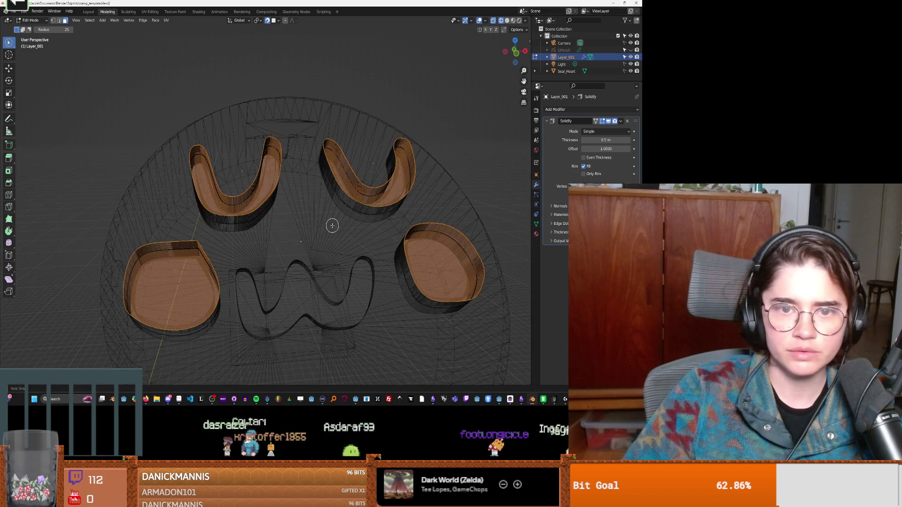
Select Seal_Heart in solid shading, add a trial Boolean, hide Layer_001 and return to Object Mode.
left_click(600, 71)
left_click(506, 21)
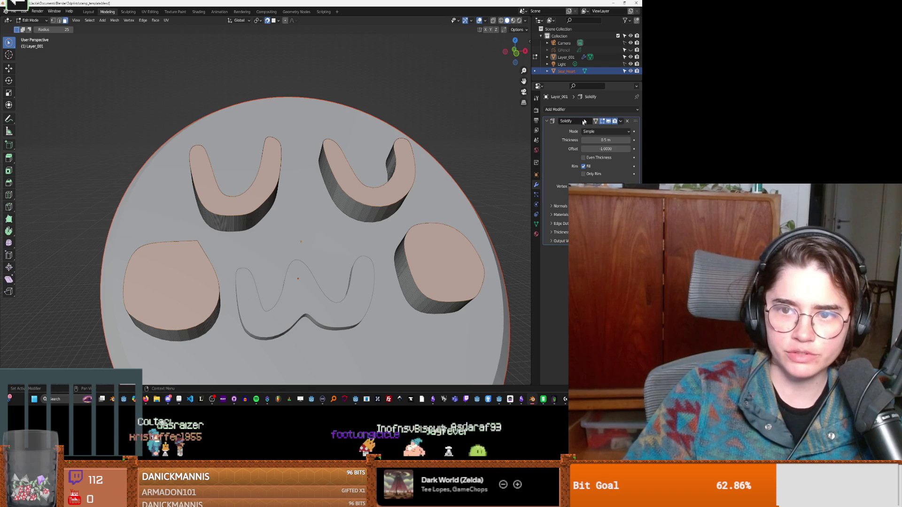
left_click(556, 109)
left_click(516, 145)
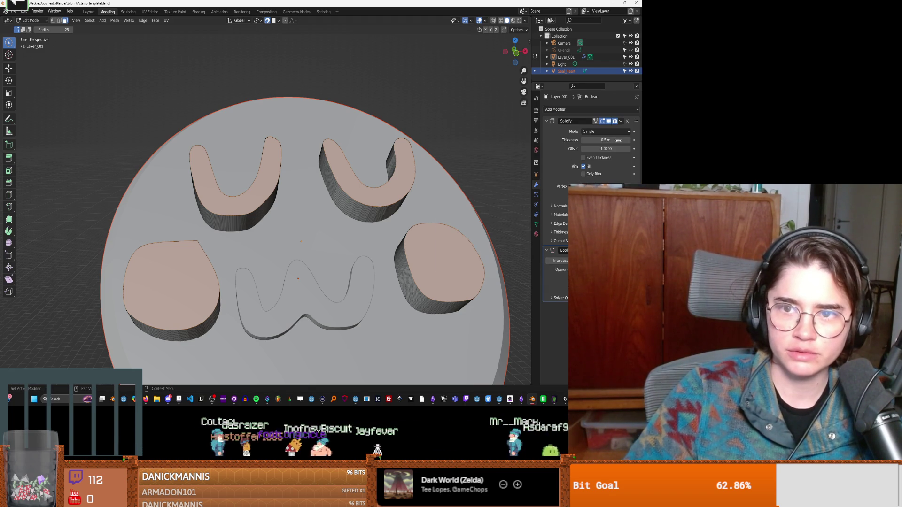
left_click(630, 57)
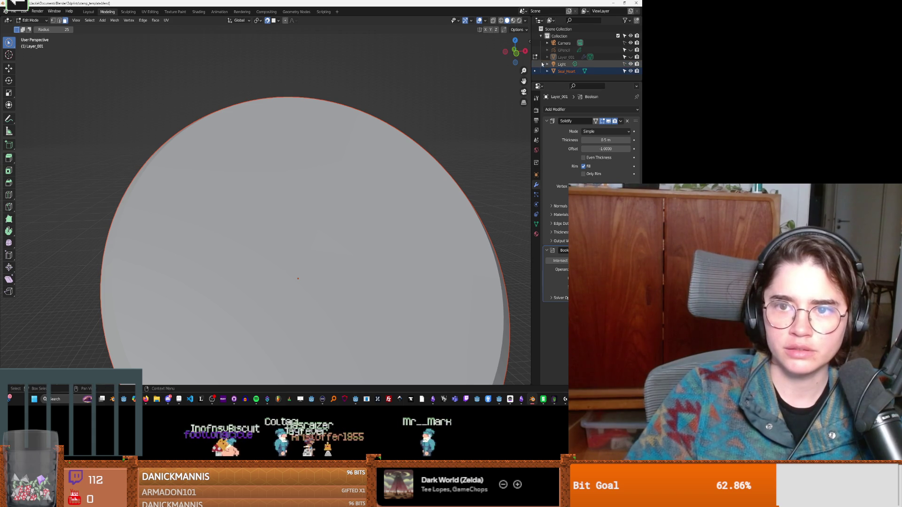
left_click(591, 57)
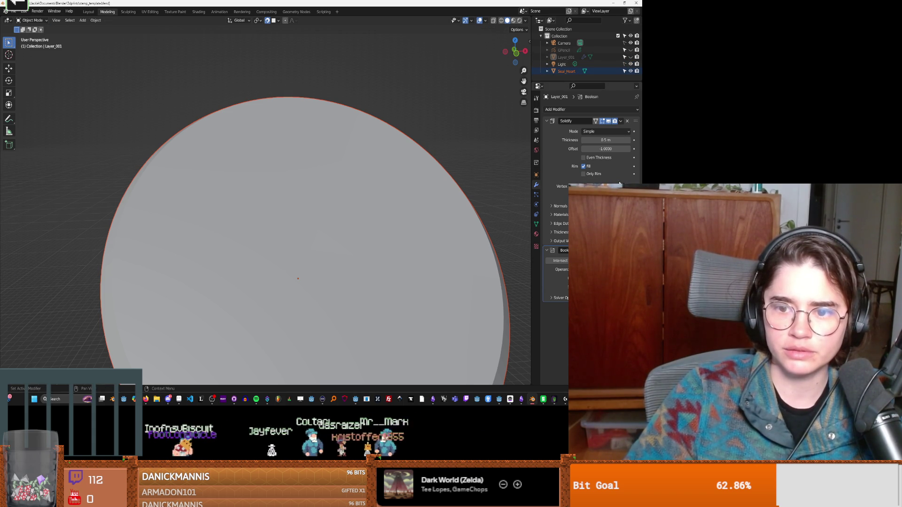
Give Seal_Heart a Boolean Difference modifier cutting with Layer_001, then hide Layer_001.
left_click(538, 72)
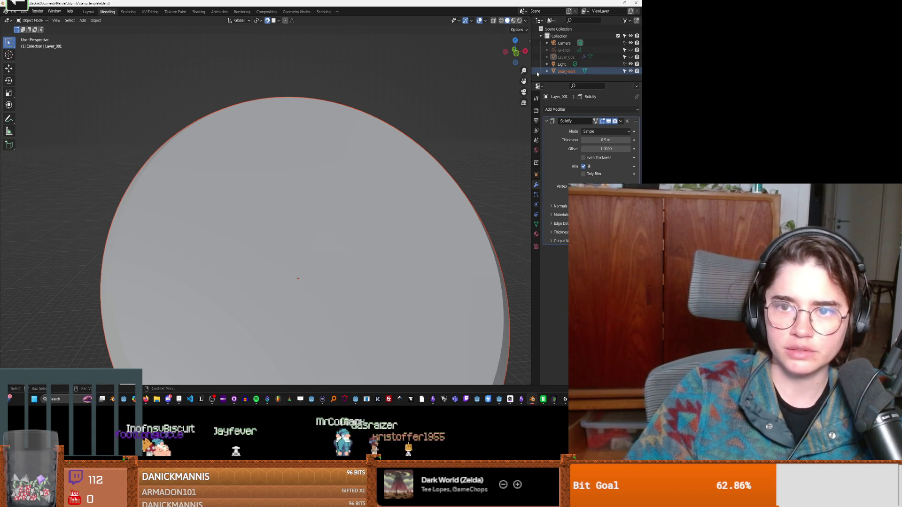
left_click(567, 110)
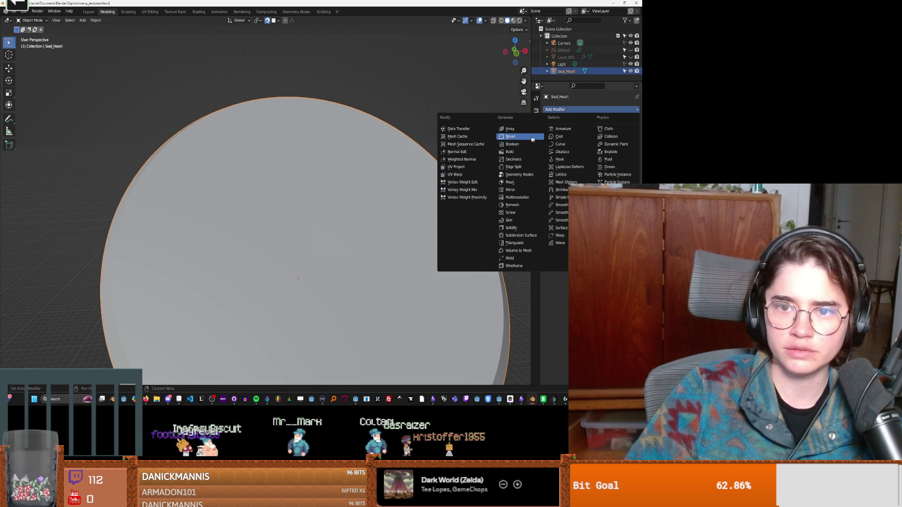
left_click(525, 147)
left_click(606, 149)
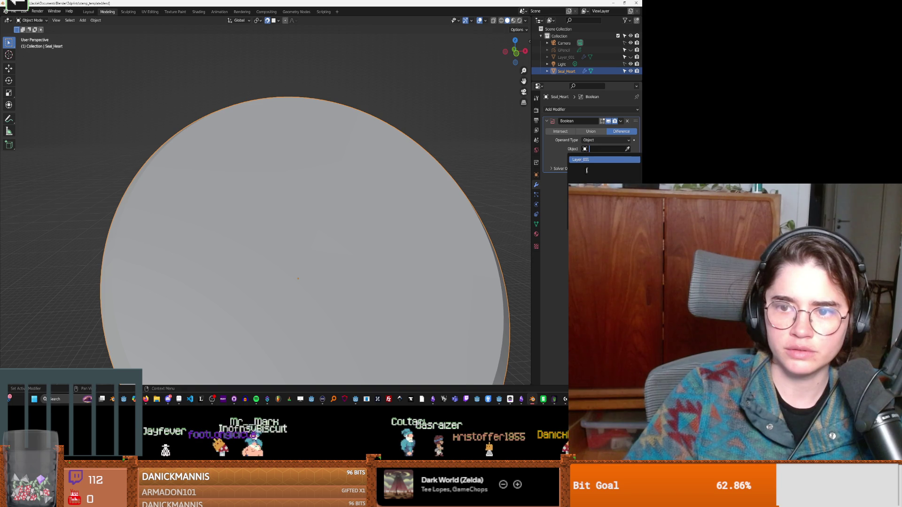
key("Return")
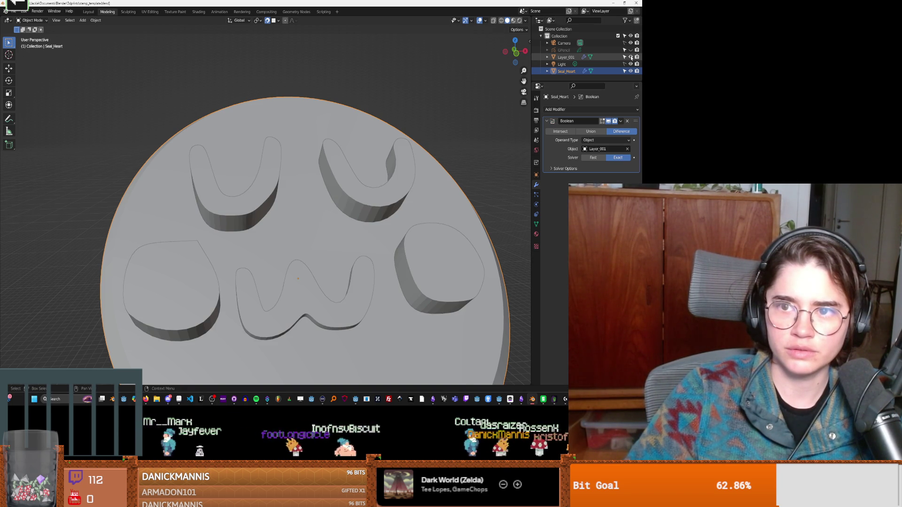
left_click(631, 56)
Orbit around the disc rim to inspect the cut letters, then select Layer_001.
mouse_move(423, 235)
middle_mouse_down()
mouse_move(371, 226)
mouse_move(381, 212)
mouse_move(422, 237)
mouse_move(370, 211)
mouse_move(336, 221)
mouse_move(346, 234)
mouse_move(376, 229)
middle_mouse_up()
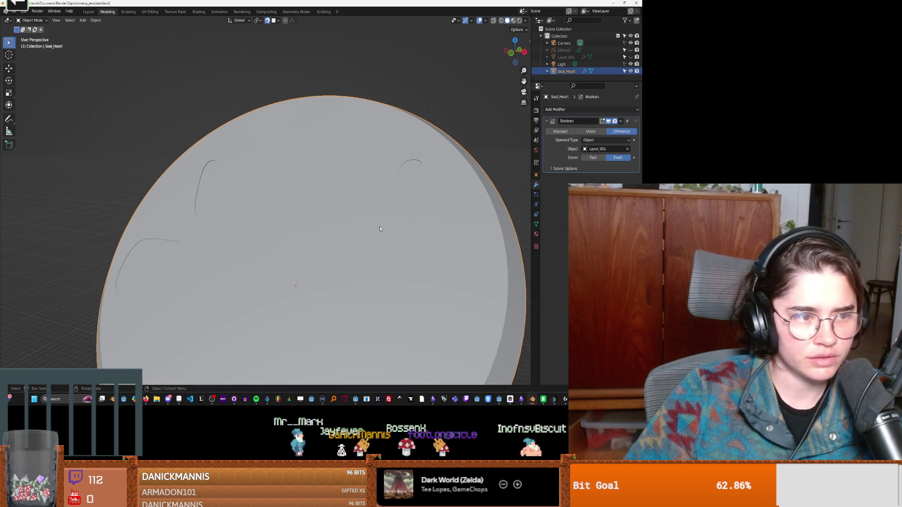
mouse_move(381, 228)
middle_mouse_down()
mouse_move(337, 224)
mouse_move(439, 217)
mouse_move(393, 199)
mouse_move(413, 232)
mouse_move(422, 224)
mouse_move(356, 213)
mouse_move(406, 224)
middle_mouse_up()
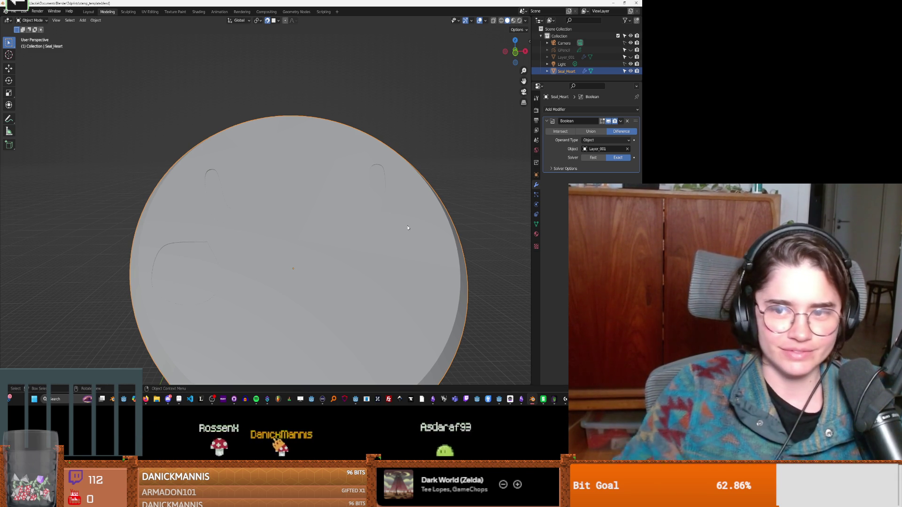
middle_click_drag(411, 245, 352, 239)
left_click(353, 239)
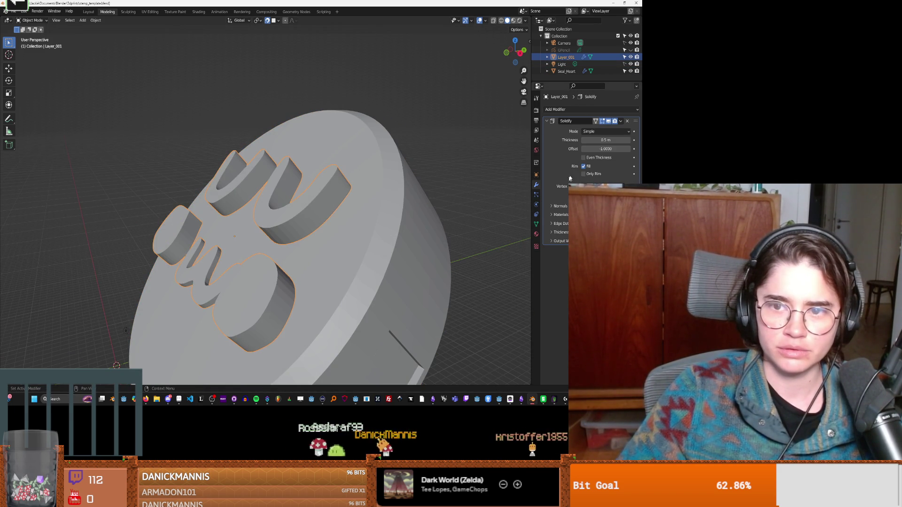
Raise the letters' Solidify Thickness to 0.52 m and keyframe it.
mouse_move(475, 205)
middle_mouse_down()
mouse_move(463, 188)
mouse_move(520, 178)
middle_mouse_up()
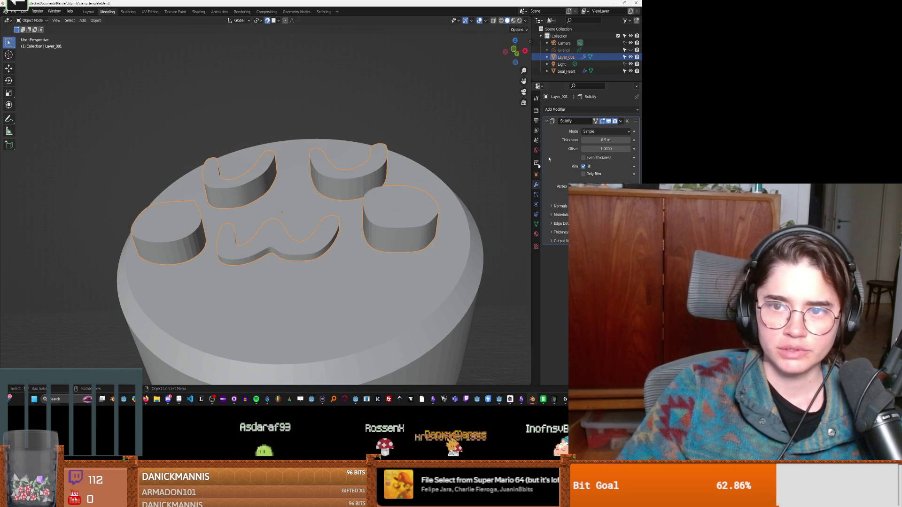
left_click(501, 21)
mouse_move(451, 155)
middle_mouse_down()
mouse_move(428, 171)
mouse_move(457, 162)
mouse_move(406, 157)
mouse_move(408, 140)
mouse_move(424, 151)
mouse_move(413, 174)
middle_mouse_up()
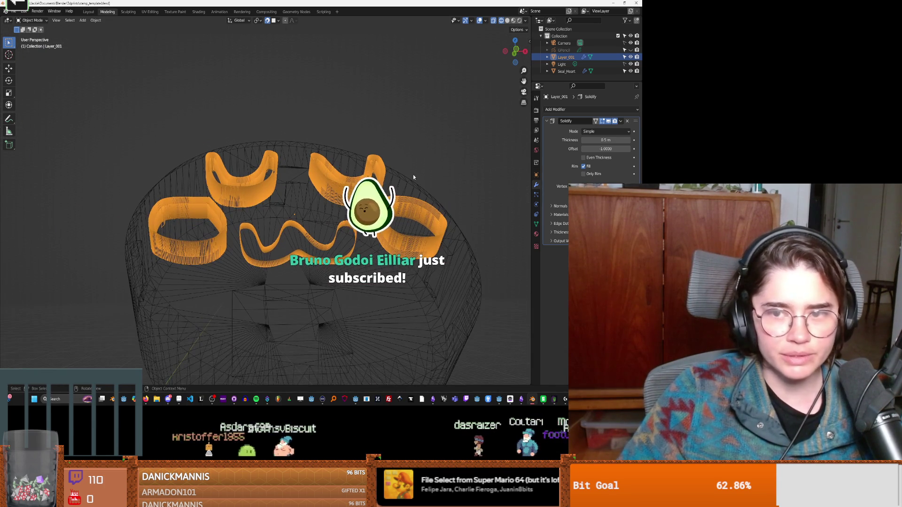
left_click(629, 141)
key("i")
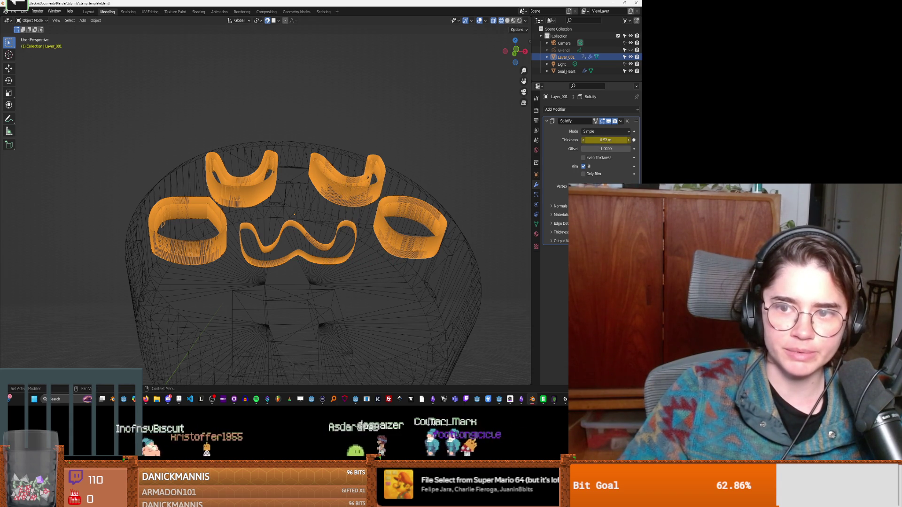
Try larger Thickness values such as 0.56 m, then revert to the keyed 0.52 m.
left_click(629, 140)
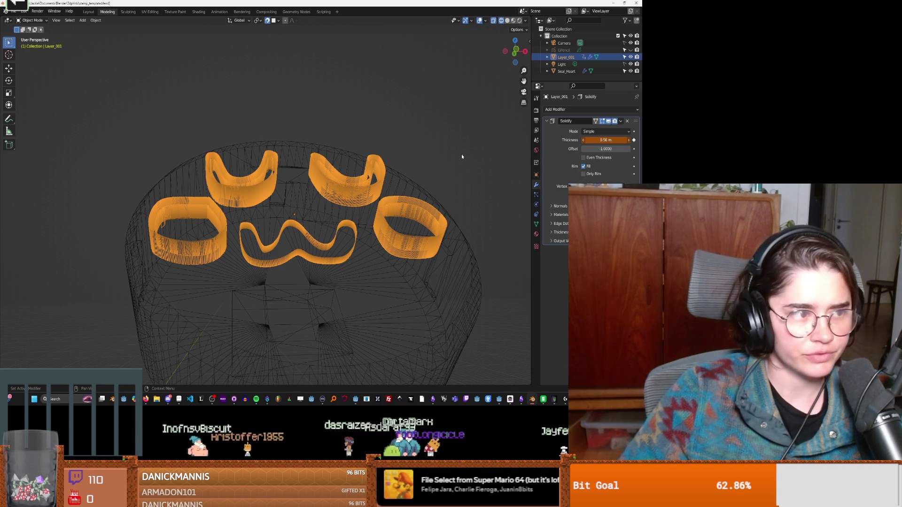
left_click(462, 156)
key("space")
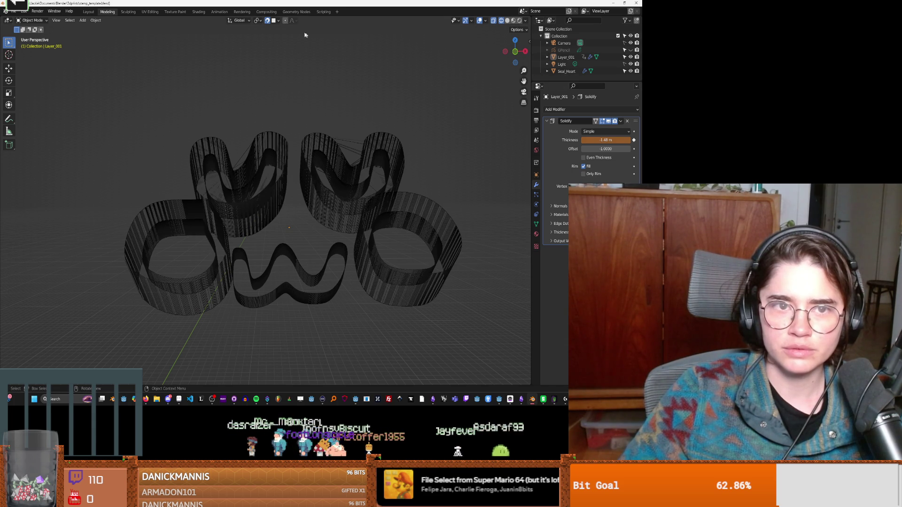
left_click(508, 21)
mouse_move(421, 190)
middle_mouse_down()
mouse_move(448, 180)
mouse_move(422, 186)
middle_mouse_up()
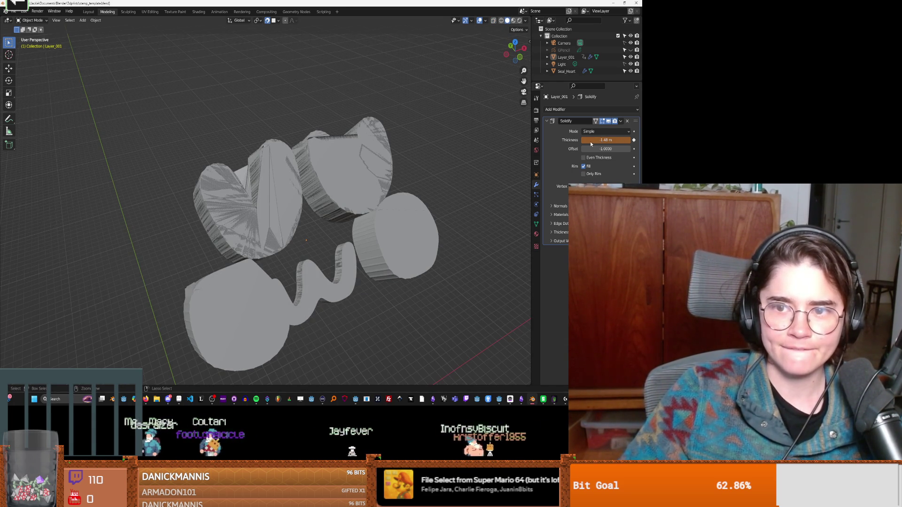
key("ctrl+z")
Inspect the Seal_Heart disc's letter cavities in see-through wireframe with the disc selected.
mouse_move(452, 179)
middle_mouse_down()
mouse_move(420, 172)
mouse_move(431, 135)
mouse_move(407, 175)
mouse_move(440, 158)
mouse_move(433, 163)
middle_mouse_up()
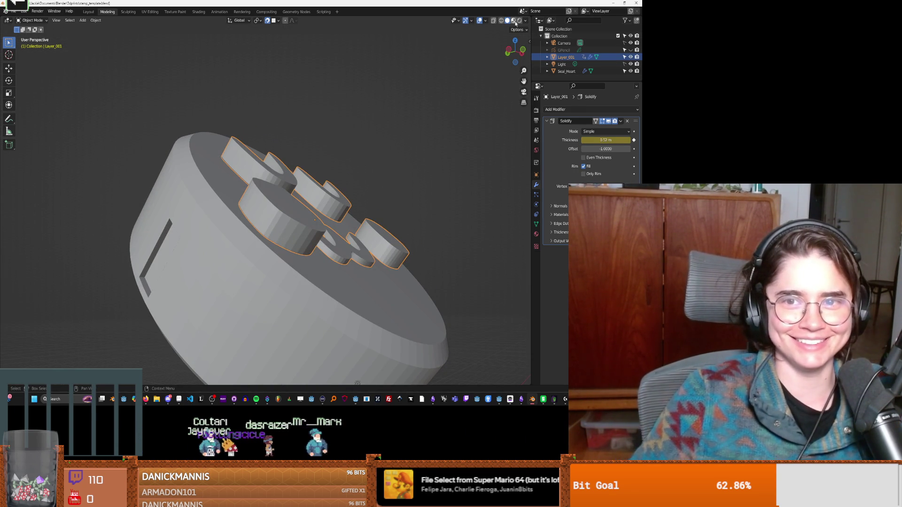
left_click(497, 27)
left_click(501, 20)
mouse_move(395, 155)
middle_mouse_down()
mouse_move(372, 183)
mouse_move(413, 167)
middle_mouse_up()
left_click(385, 210)
mouse_move(385, 211)
middle_mouse_down()
mouse_move(322, 246)
mouse_move(339, 240)
middle_mouse_up()
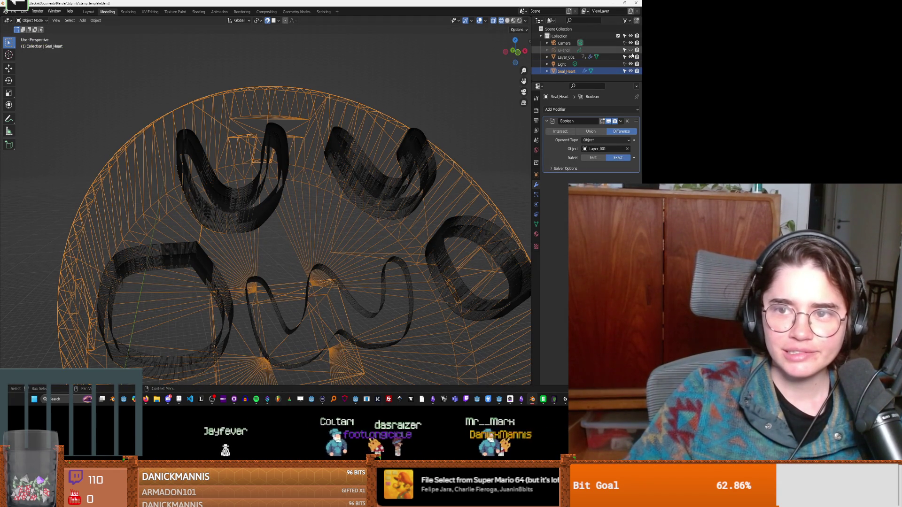
left_click(507, 20)
mouse_move(413, 188)
middle_mouse_down()
mouse_move(427, 161)
mouse_move(358, 239)
middle_mouse_up()
left_click(328, 256)
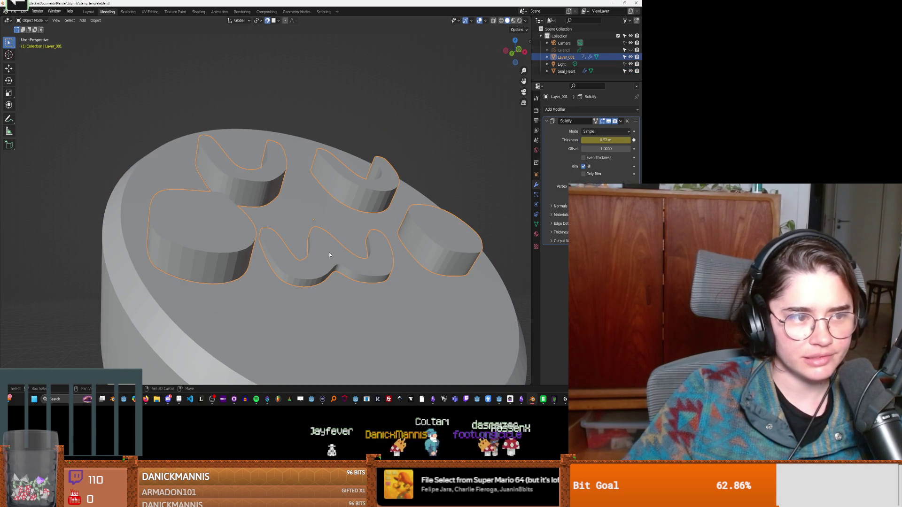
left_click(329, 252, "shift")
left_click(427, 153)
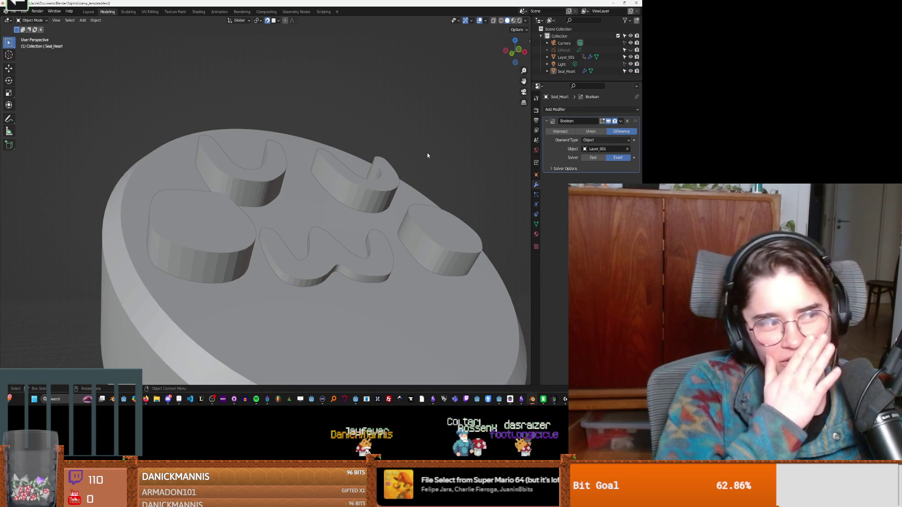
mouse_move(427, 153)
middle_mouse_down()
mouse_move(291, 242)
mouse_move(348, 247)
mouse_move(324, 244)
mouse_move(346, 246)
mouse_move(325, 219)
middle_mouse_up()
left_click(291, 242)
mouse_move(334, 226)
middle_mouse_down()
mouse_move(205, 201)
mouse_move(191, 201)
mouse_move(190, 216)
mouse_move(167, 209)
mouse_move(157, 221)
mouse_move(246, 222)
mouse_move(221, 227)
mouse_move(242, 252)
mouse_move(269, 261)
mouse_move(215, 229)
mouse_move(187, 228)
mouse_move(196, 209)
mouse_move(409, 147)
middle_mouse_up()
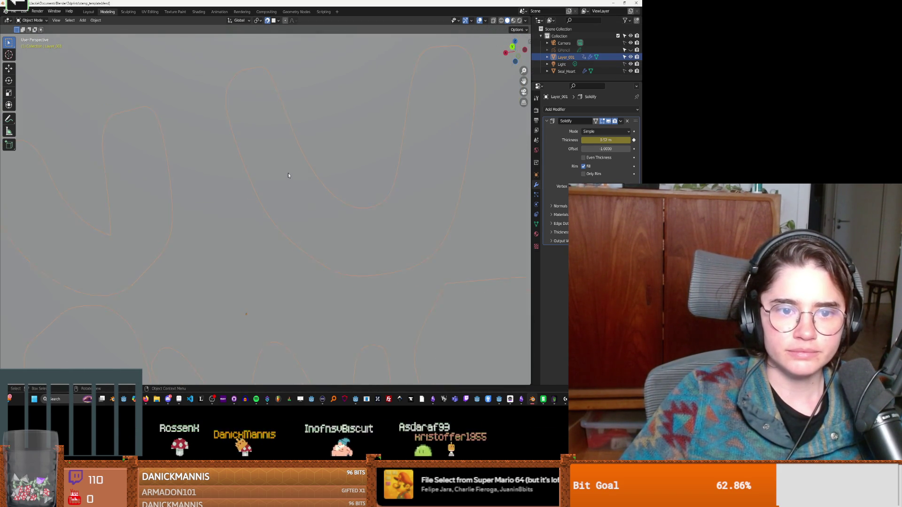
Inspect the Layer_001 letter mesh in Edit Mode.
mouse_move(289, 175)
middle_mouse_down()
mouse_move(283, 188)
mouse_move(297, 205)
middle_mouse_up()
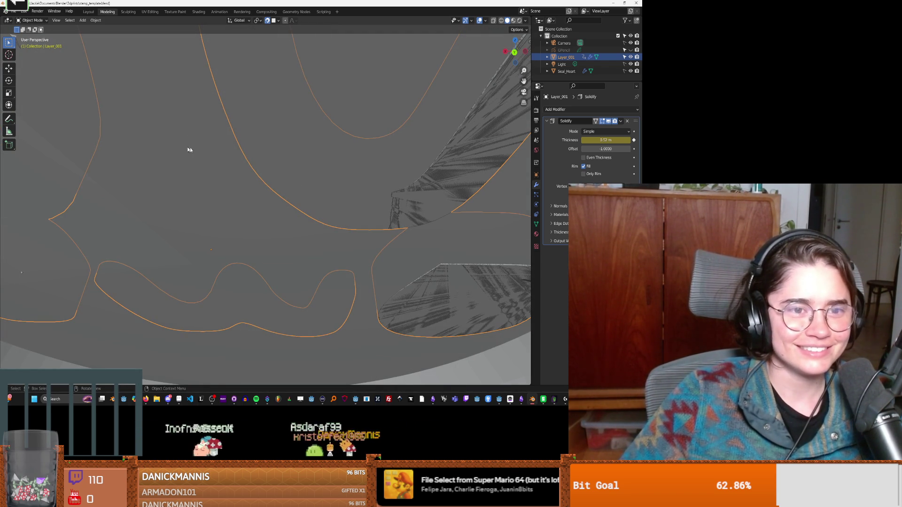
key("Tab")
key("Tab")
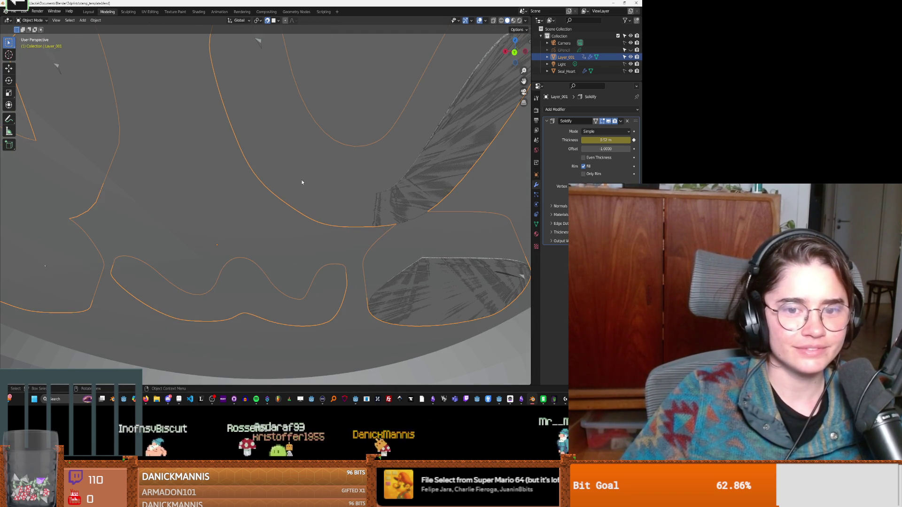
scroll(295, 232, "down", 2)
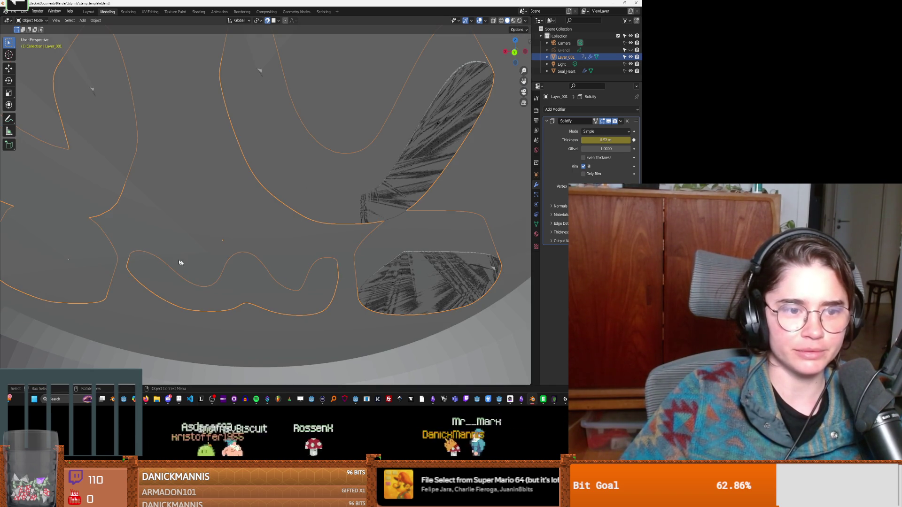
scroll(155, 245, "up", 1)
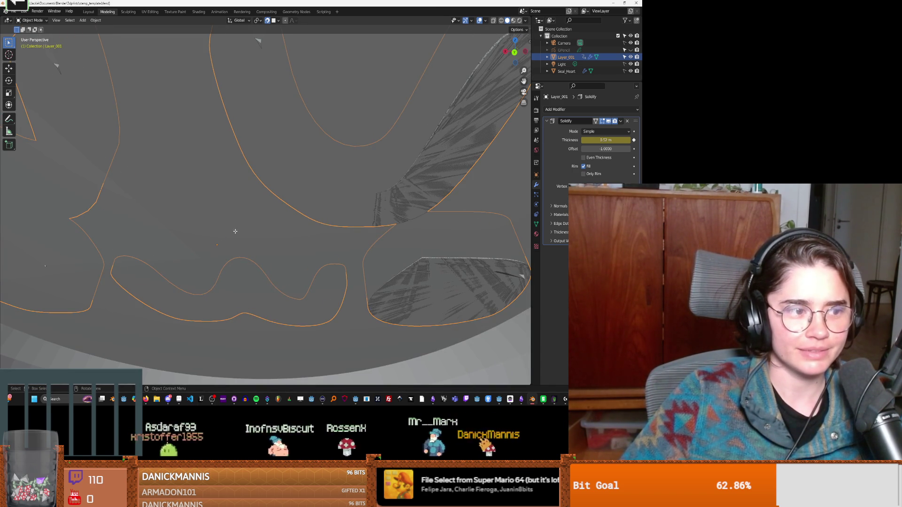
key("Tab")
key("c")
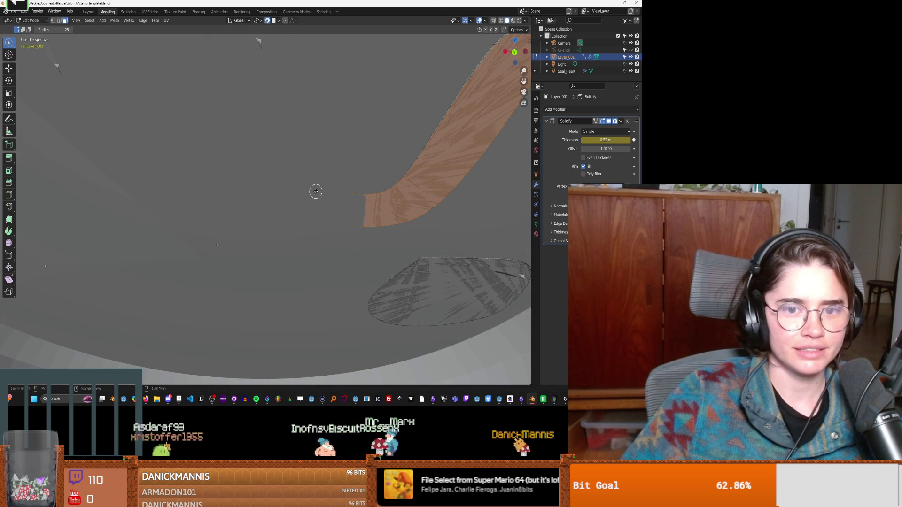
Back in Object Mode, delete the Solidify modifier from Layer_001.
scroll(323, 252, "down", 5)
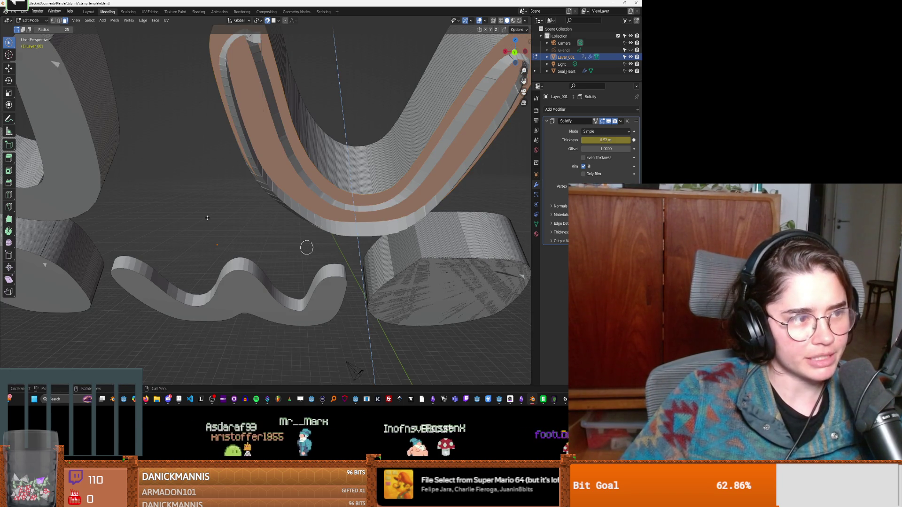
scroll(306, 247, "down", 2)
scroll(274, 161, "down", 5)
mouse_move(274, 161)
middle_mouse_down()
mouse_move(288, 214)
mouse_move(276, 208)
middle_mouse_up()
scroll(288, 214, "up", 3)
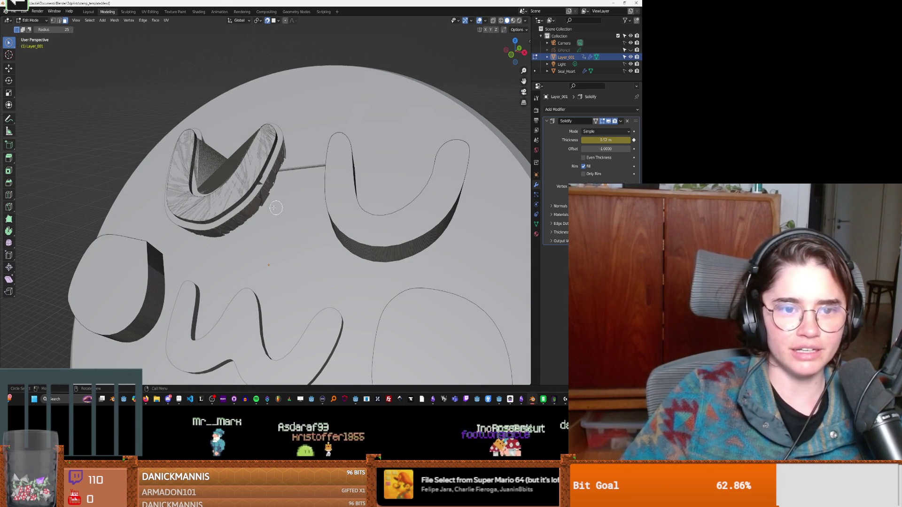
middle_click_drag(276, 208, 302, 242)
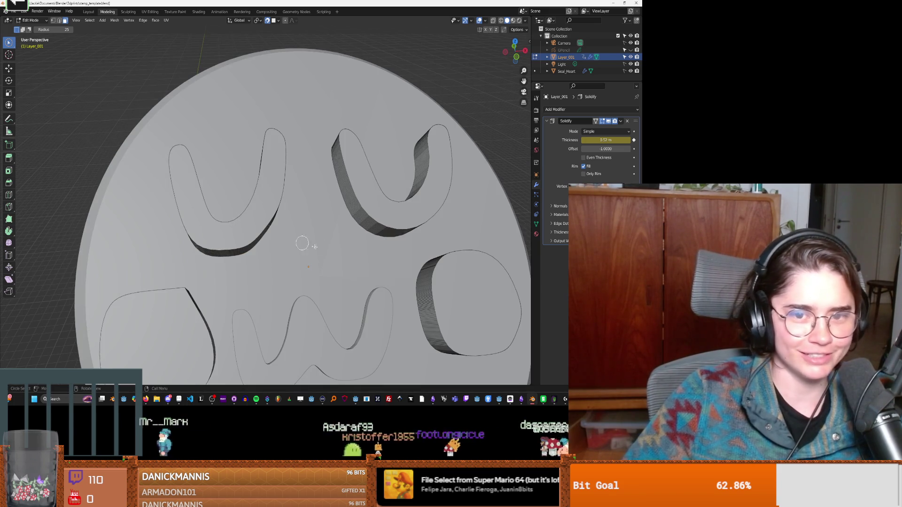
left_click(627, 121)
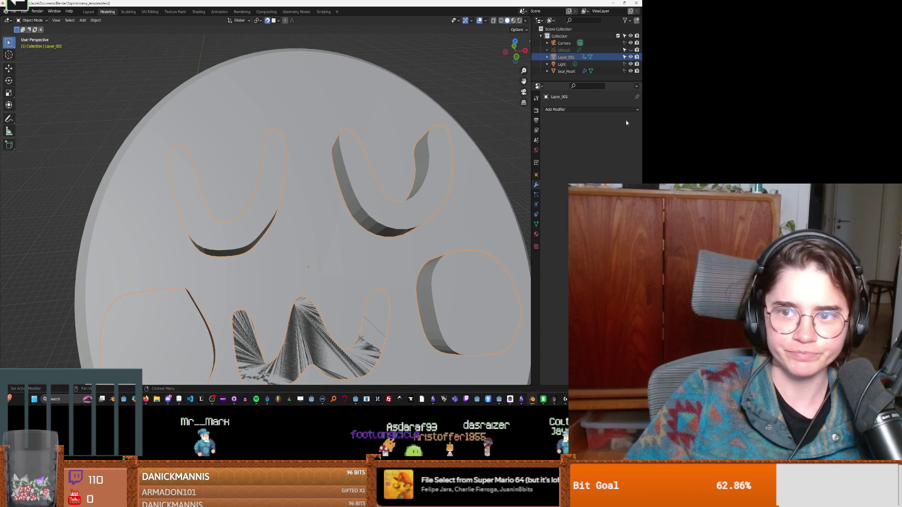
Undo the removal to restore Layer_001's 0.52 m Solidify modifier and check its mesh.
key("Tab")
scroll(443, 184, "down", 2)
middle_click_drag(444, 185, 451, 135)
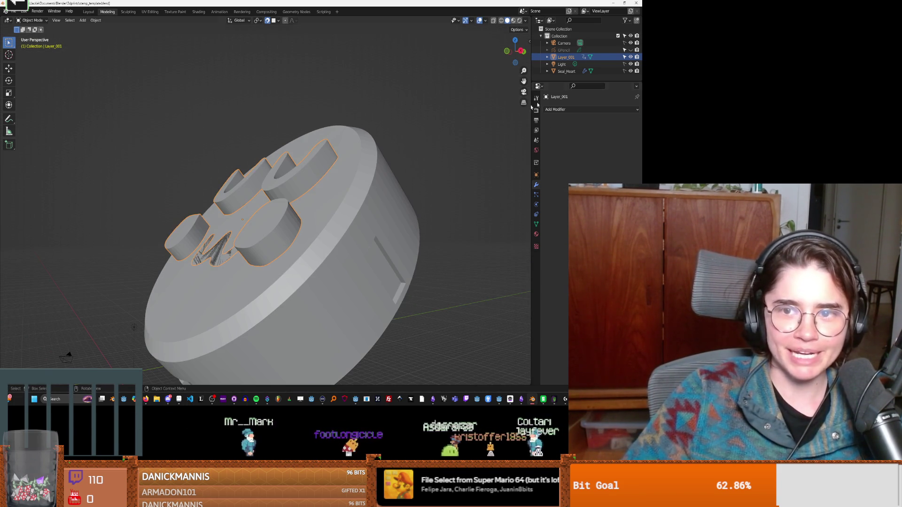
key("ctrl+z")
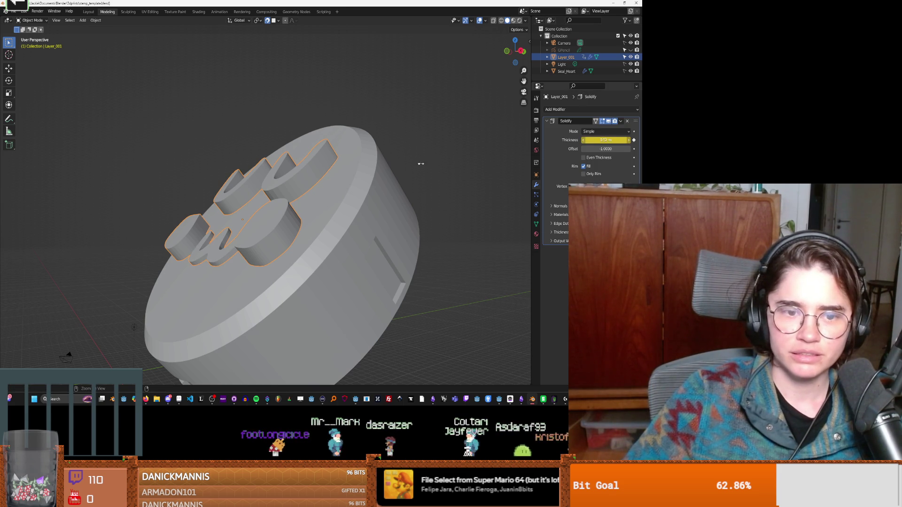
key("Tab")
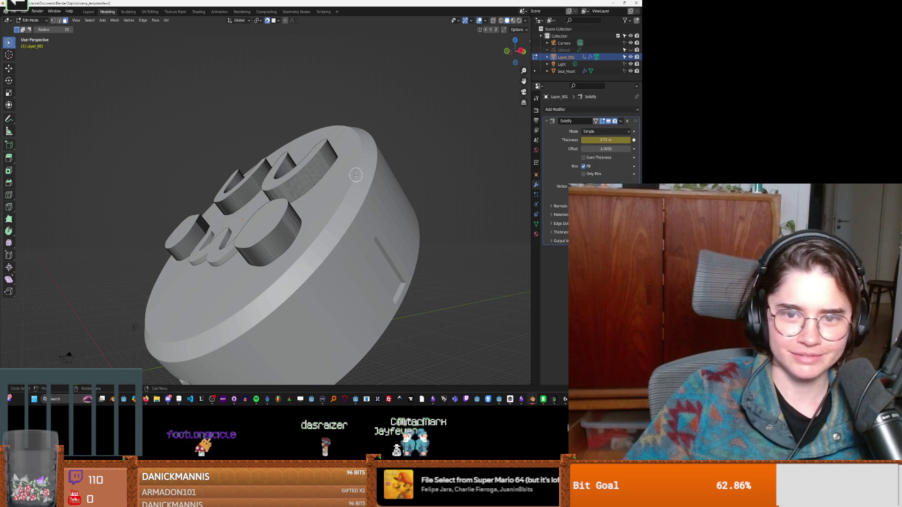
key("a")
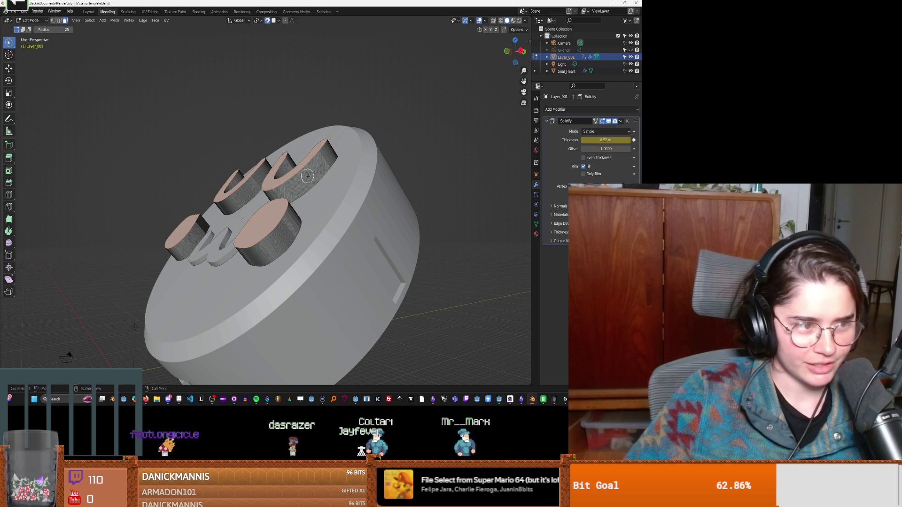
key("Tab")
Select Seal_Heart, then Layer_001, and save the file as stamp_template.blend.
middle_click_drag(284, 181, 321, 203)
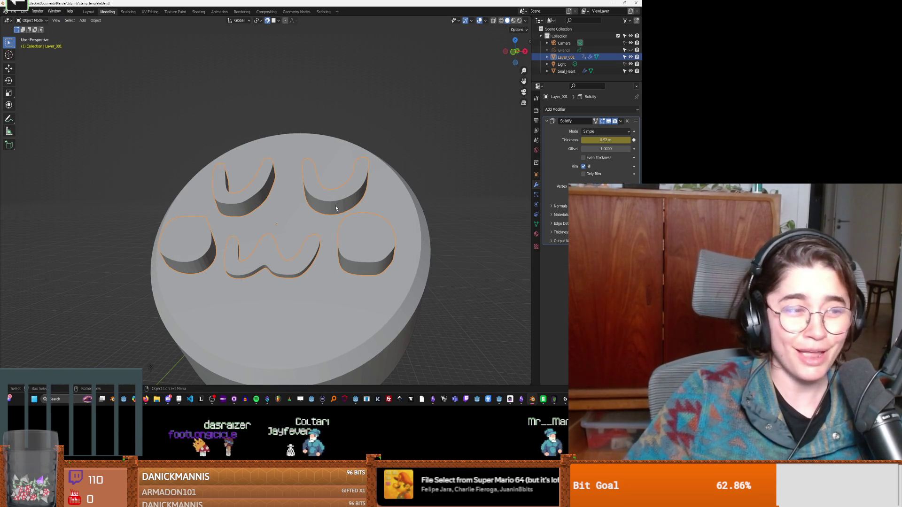
left_click(335, 202)
left_click(345, 221)
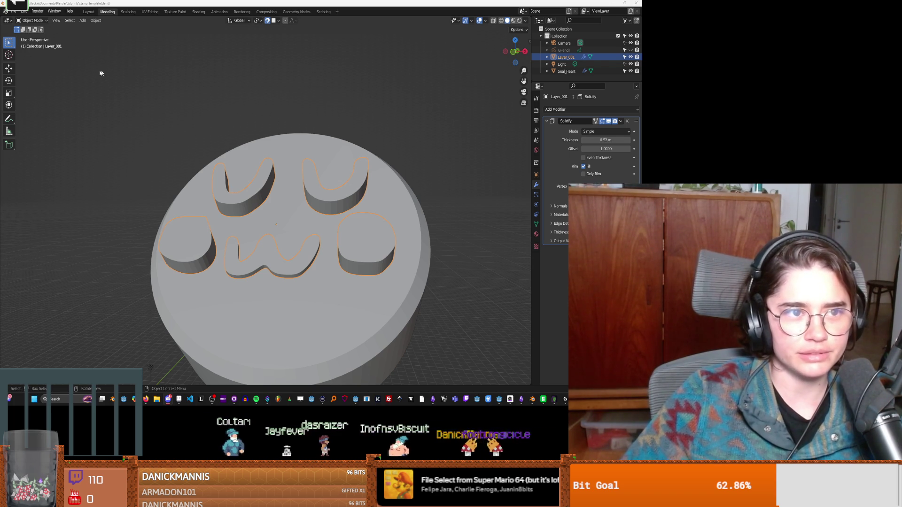
left_click(126, 95)
key("ctrl+s")
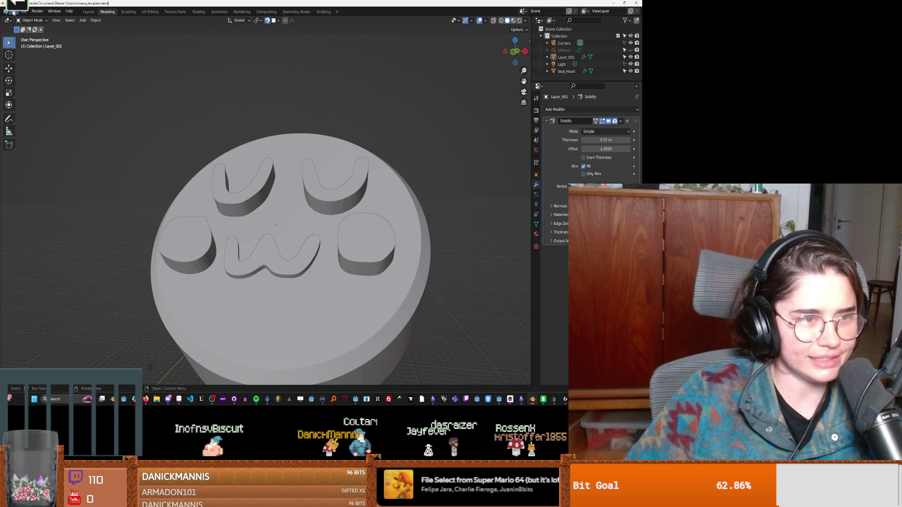
left_click(13, 12)
mouse_move(22, 21)
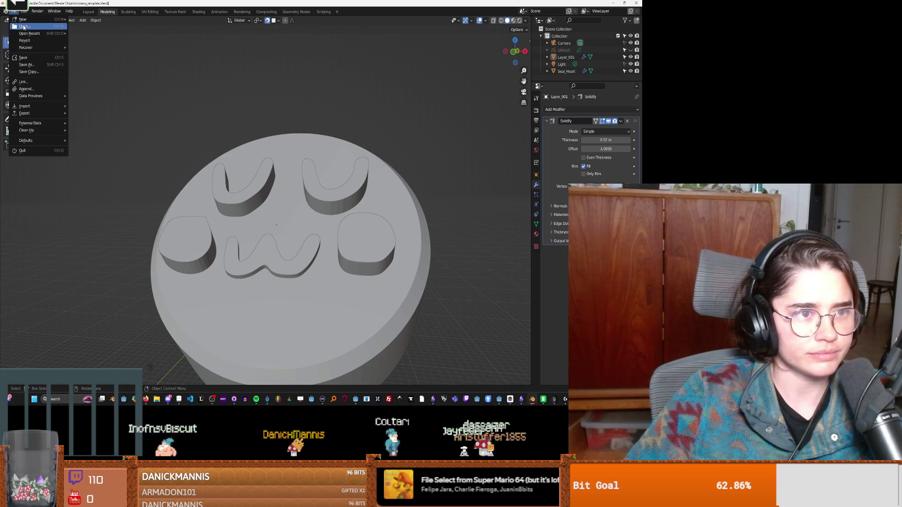
Save the stamp under the new name UWU_STAMP_TEMPLATE.blend in the 3dprints folder.
left_click(31, 66)
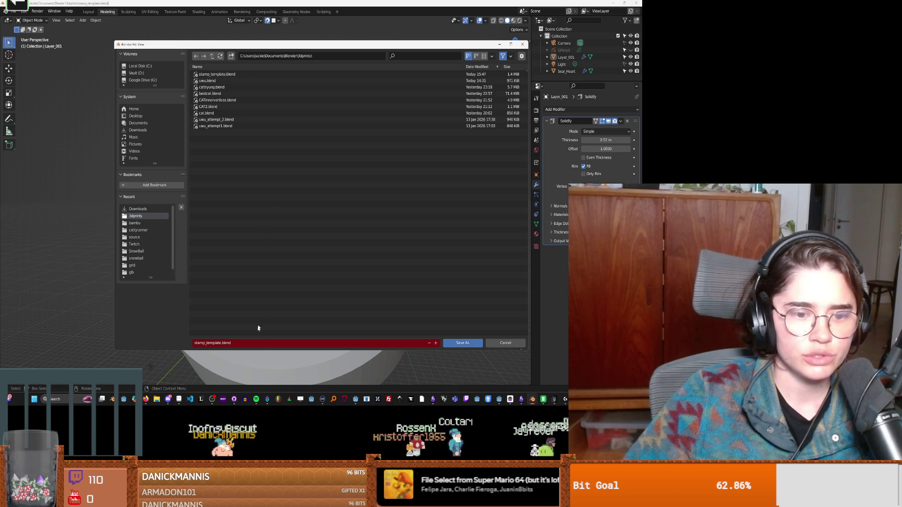
type("s")
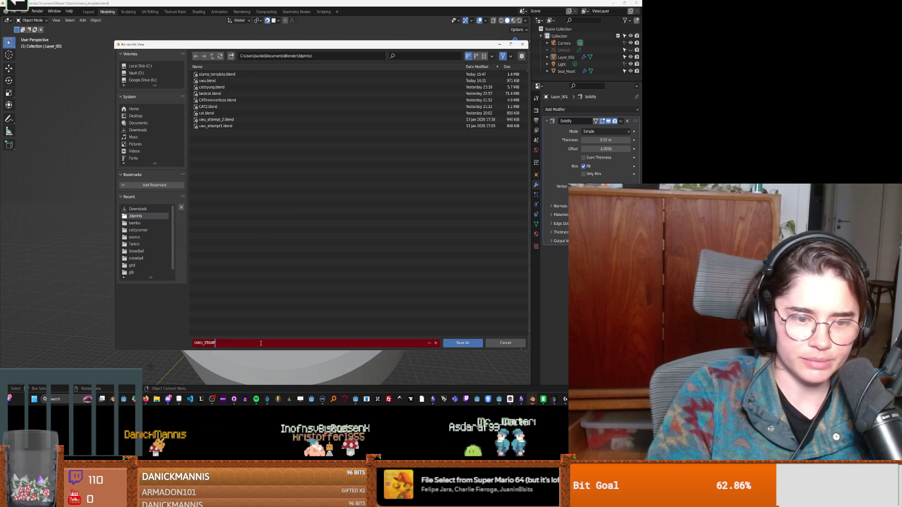
type("LATE")
left_click(436, 300)
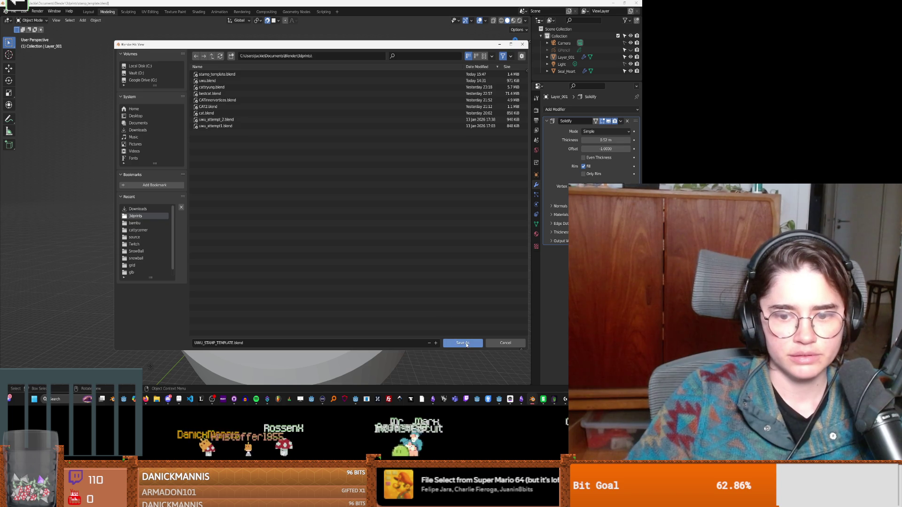
left_click(466, 345)
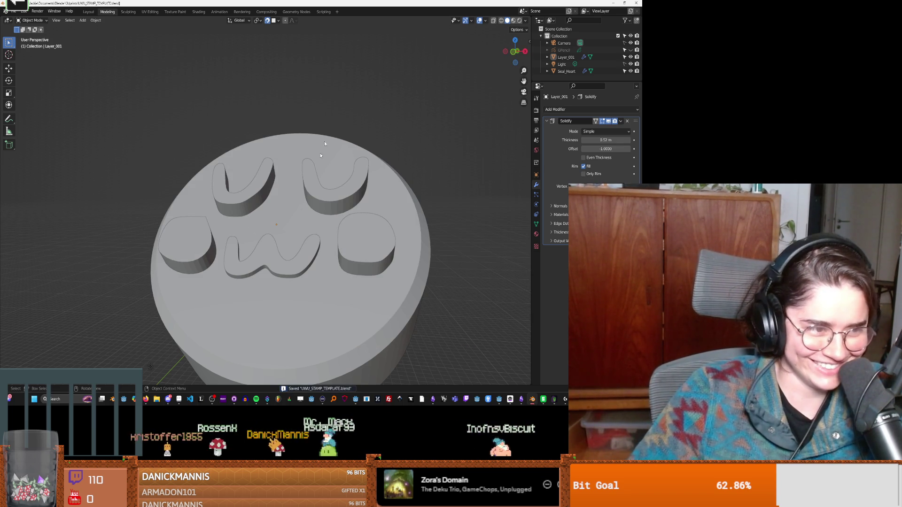
mouse_move(309, 184)
middle_mouse_down()
mouse_move(282, 207)
mouse_move(298, 236)
middle_mouse_up()
scroll(282, 207, "up", 3)
mouse_move(230, 230)
middle_mouse_down()
mouse_move(266, 250)
mouse_move(267, 235)
middle_mouse_up()
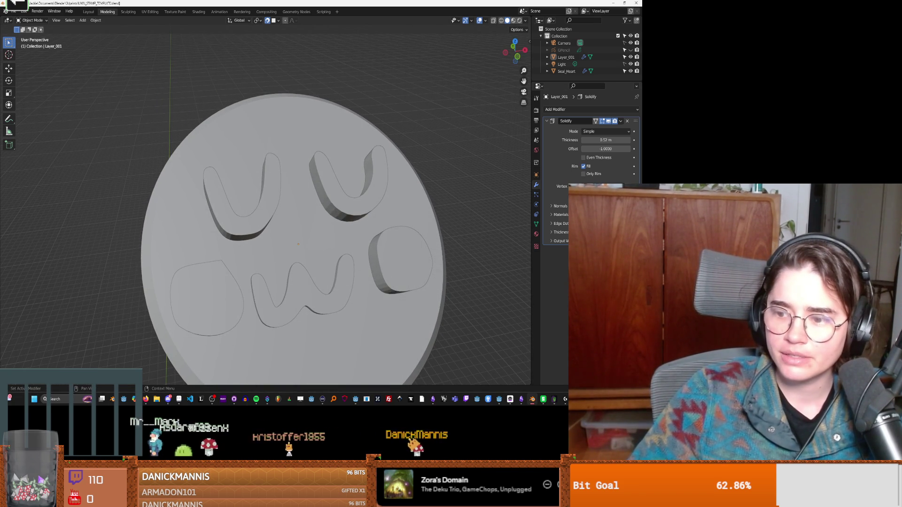
Re-save the stamp via Save As, keeping the name UWU_STAMP_TEMPLATE.blend.
left_click(10, 12)
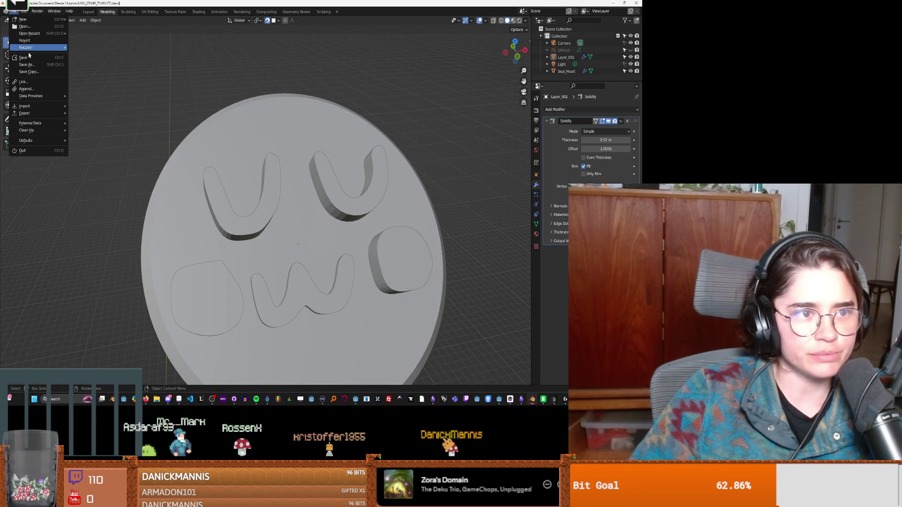
left_click(28, 66)
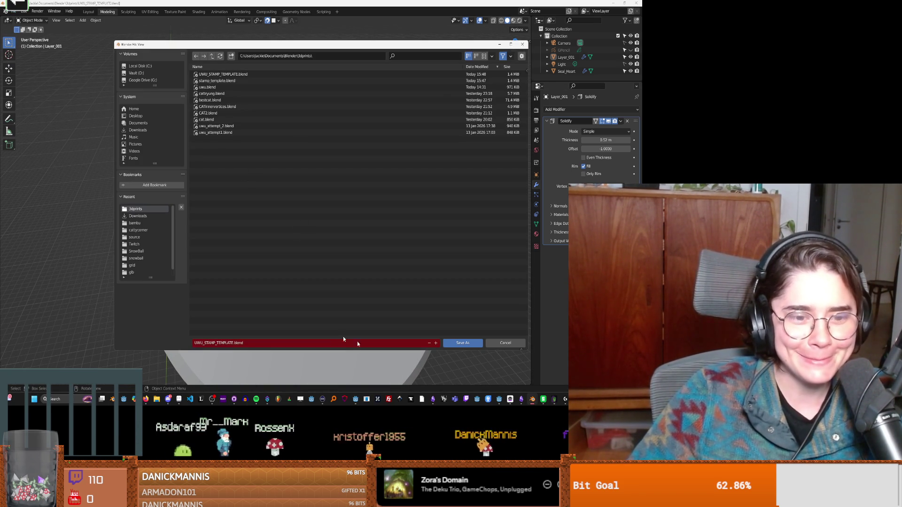
left_click(455, 347)
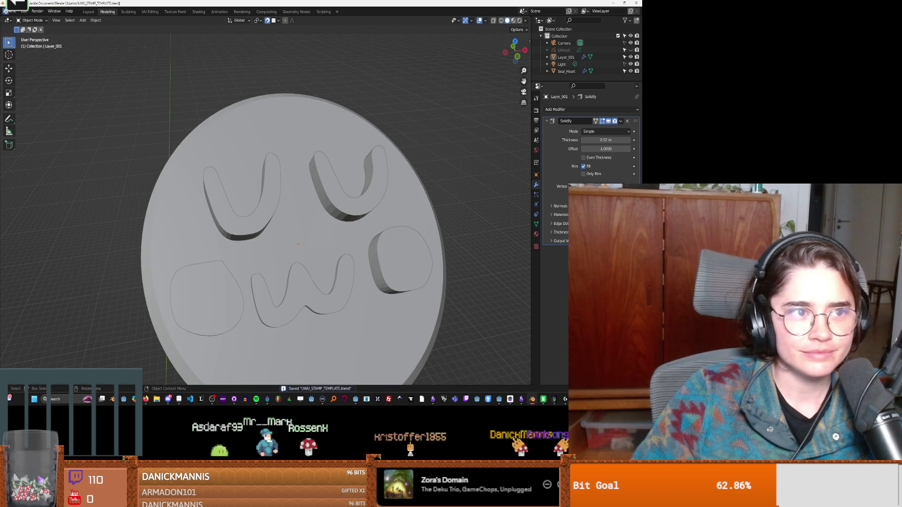
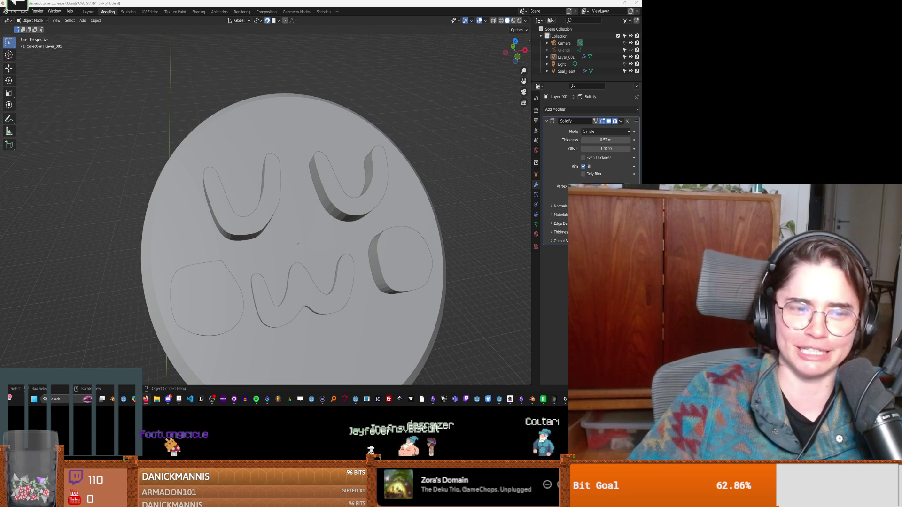
Show the File > New template list: General, 2D Animation, Sculpting, VFX.
left_click(16, 12)
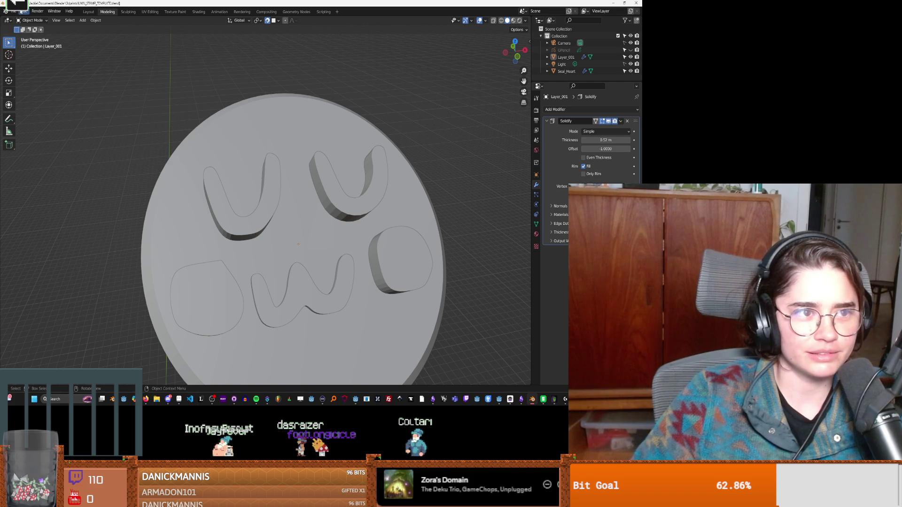
left_click(14, 11)
Start a new General file and delete its default cube.
mouse_move(42, 22)
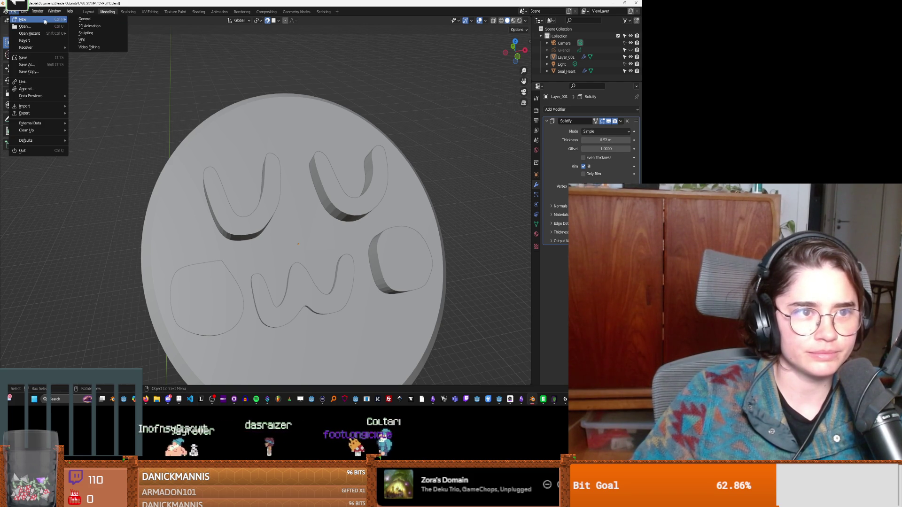
left_click(85, 19)
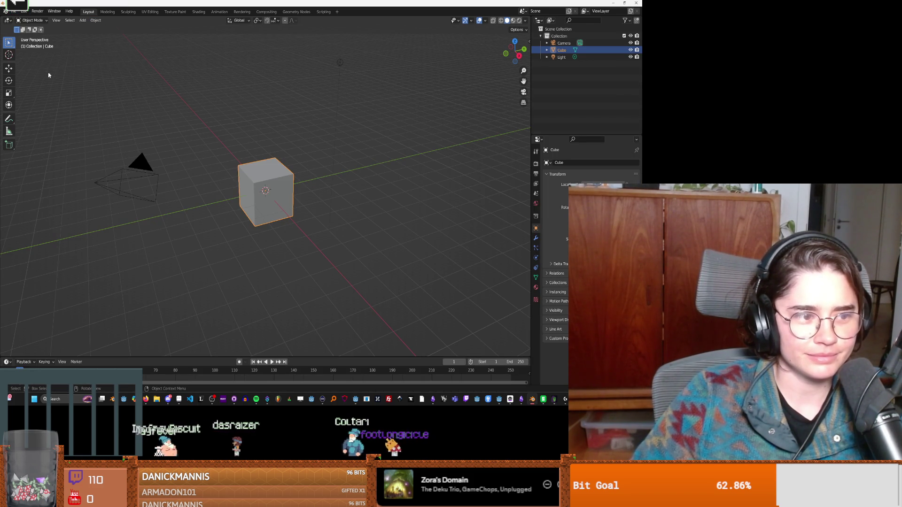
key("Delete")
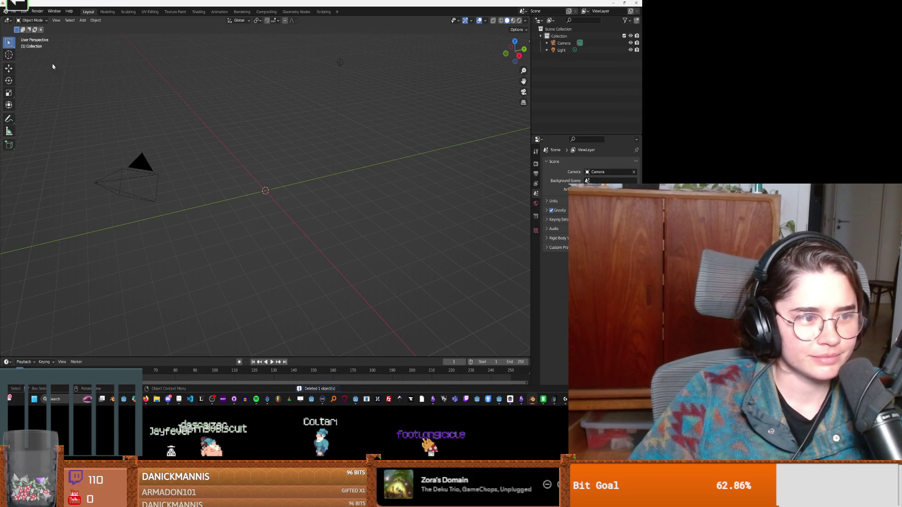
Import an STL model through File > Import > Stl.
left_click(12, 13)
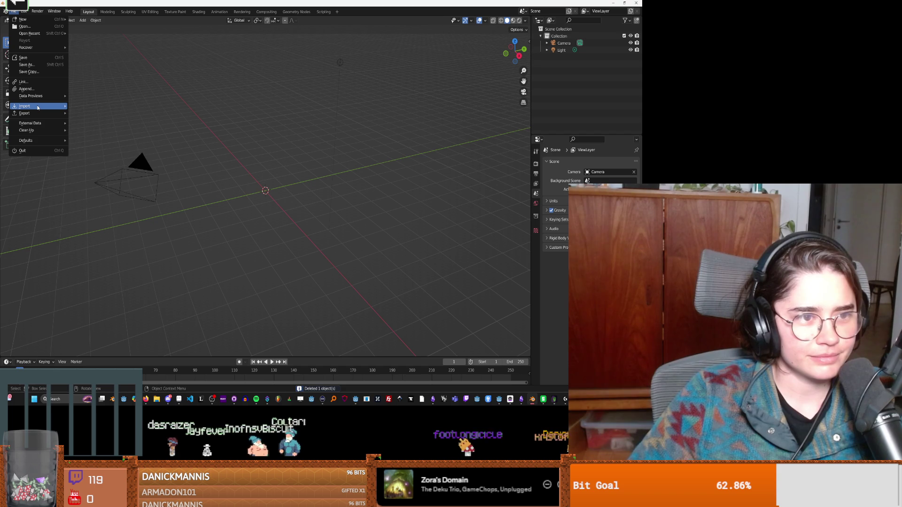
mouse_move(39, 109)
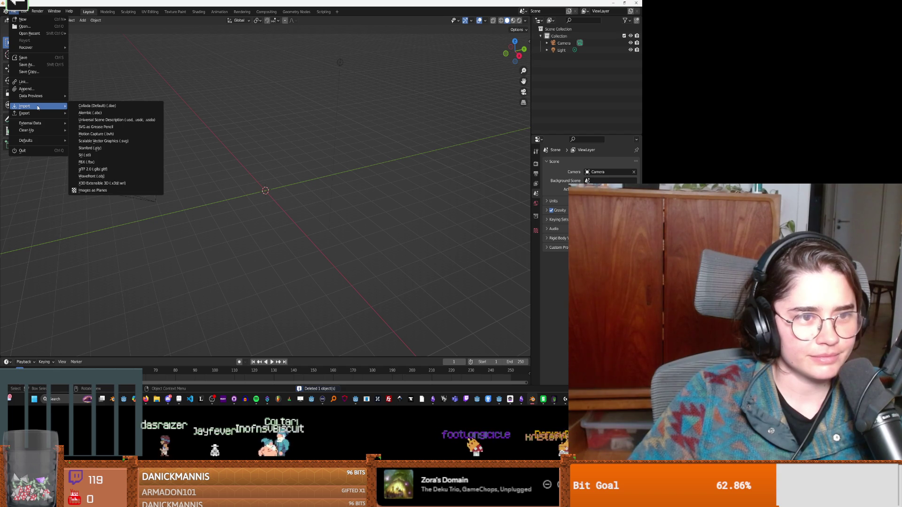
left_click(109, 155)
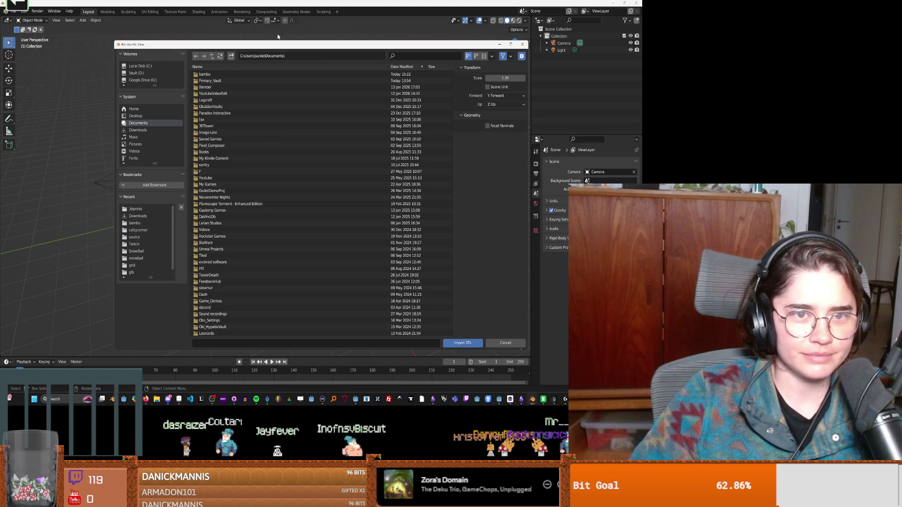
key("Escape")
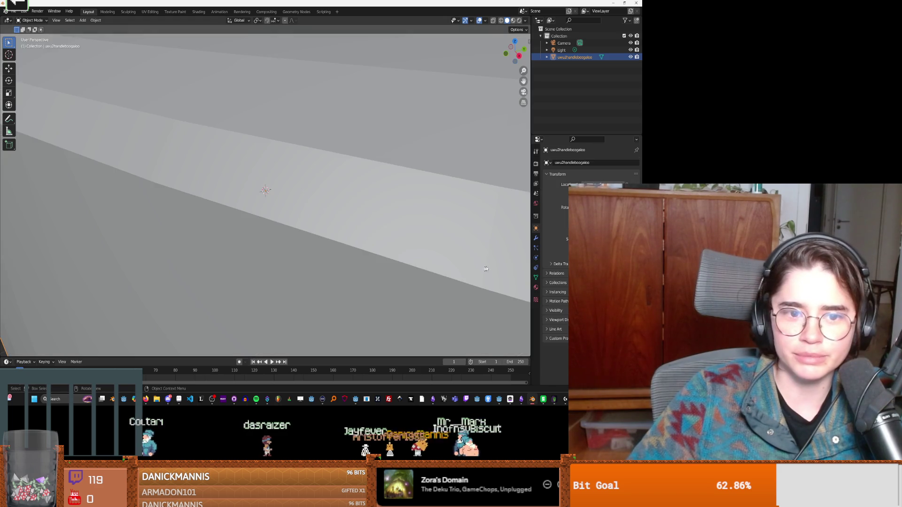
Orbit and zoom from a low side view of the imported disc to a top-down view of its letters.
scroll(375, 245, "down", 5)
mouse_move(375, 244)
middle_mouse_down()
mouse_move(321, 253)
mouse_move(357, 218)
mouse_move(383, 252)
middle_mouse_up()
scroll(272, 162, "up", 3)
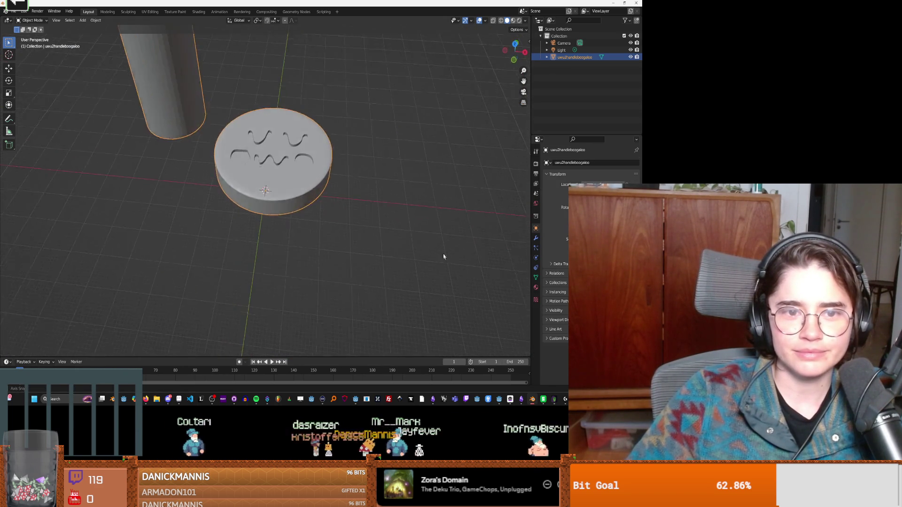
scroll(273, 162, "down", 3)
mouse_move(272, 161)
middle_mouse_down()
mouse_move(256, 154)
mouse_move(304, 173)
mouse_move(342, 162)
mouse_move(291, 150)
middle_mouse_up()
scroll(255, 154, "up", 2)
scroll(255, 154, "down", 3)
scroll(256, 154, "up", 3)
scroll(304, 172, "up", 2)
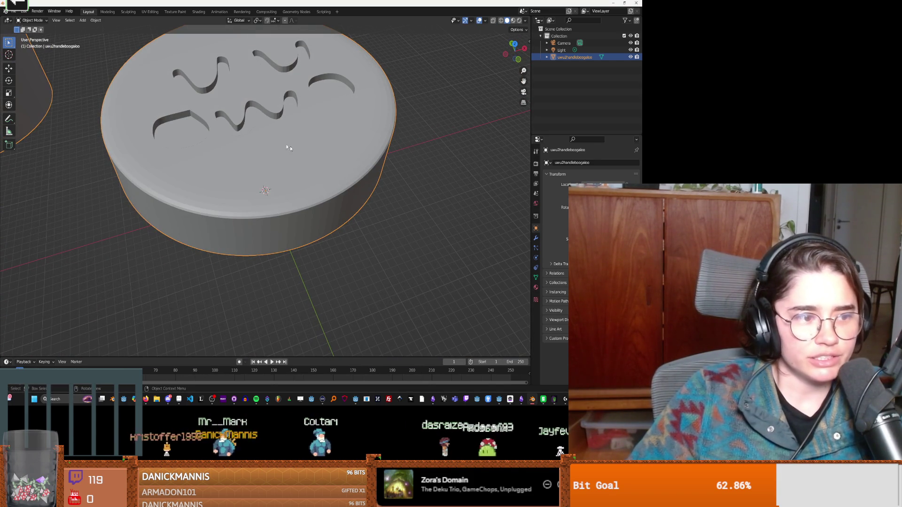
mouse_move(205, 107)
middle_mouse_down()
mouse_move(159, 113)
mouse_move(191, 97)
mouse_move(226, 102)
mouse_move(146, 66)
mouse_move(187, 84)
mouse_move(230, 76)
mouse_move(276, 101)
mouse_move(348, 106)
mouse_move(155, 105)
middle_mouse_up()
Deselect the model and orbit around the handle and disc, from underneath to above the engraving.
left_click(130, 127)
right_click(155, 106)
mouse_move(157, 136)
middle_mouse_down()
mouse_move(202, 111)
mouse_move(223, 131)
mouse_move(162, 40)
mouse_move(193, 67)
mouse_move(202, 140)
mouse_move(169, 124)
mouse_move(201, 125)
mouse_move(154, 119)
mouse_move(197, 134)
mouse_move(170, 131)
mouse_move(133, 68)
middle_mouse_up()
scroll(290, 203, "up", 5)
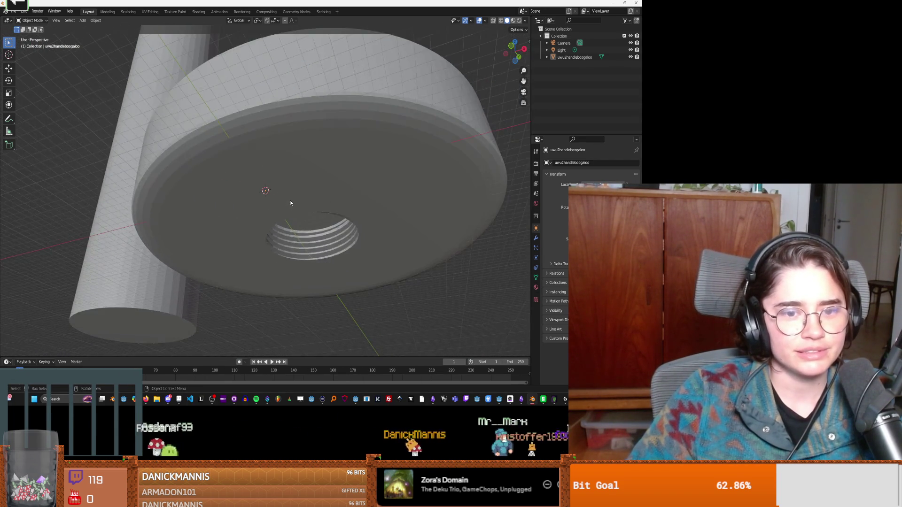
scroll(289, 201, "down", 2)
mouse_move(277, 190)
middle_mouse_down()
mouse_move(292, 211)
mouse_move(243, 192)
middle_mouse_up()
scroll(270, 196, "down", 5)
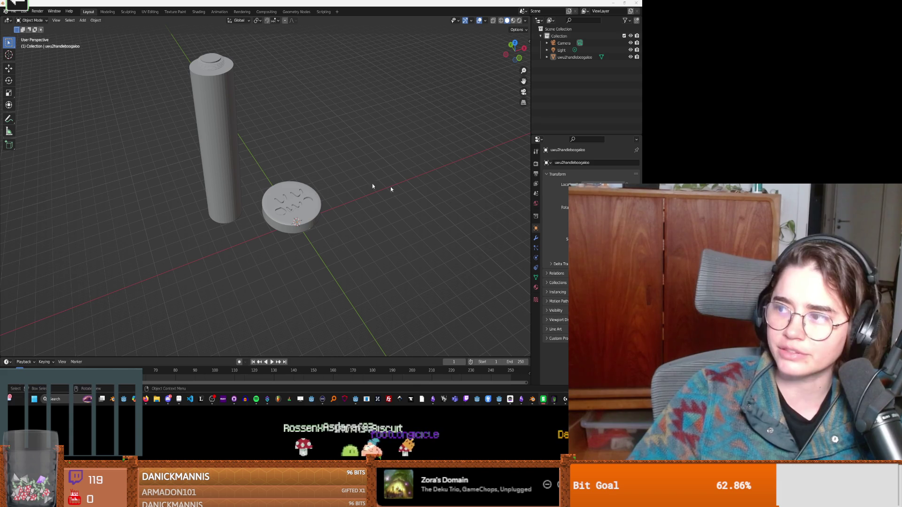
mouse_move(175, 220)
middle_mouse_down()
mouse_move(155, 210)
mouse_move(250, 224)
middle_mouse_up()
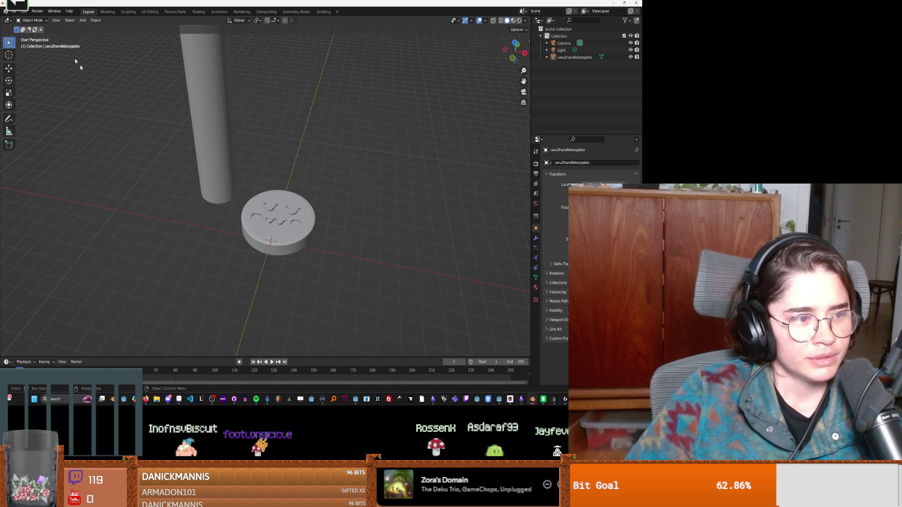
Reopen UWU_STAMP_TEMPLATE.blend from recent files without saving the new scene.
left_click(10, 11)
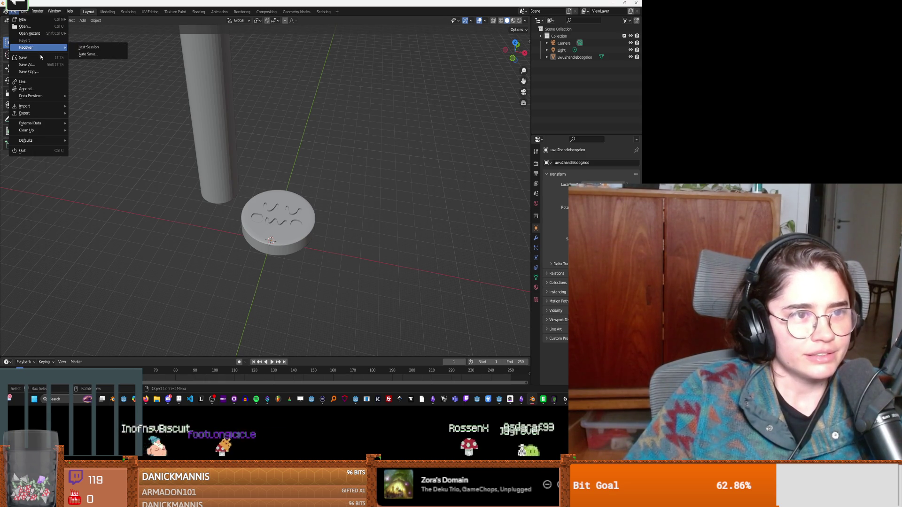
mouse_move(43, 34)
left_click(99, 33)
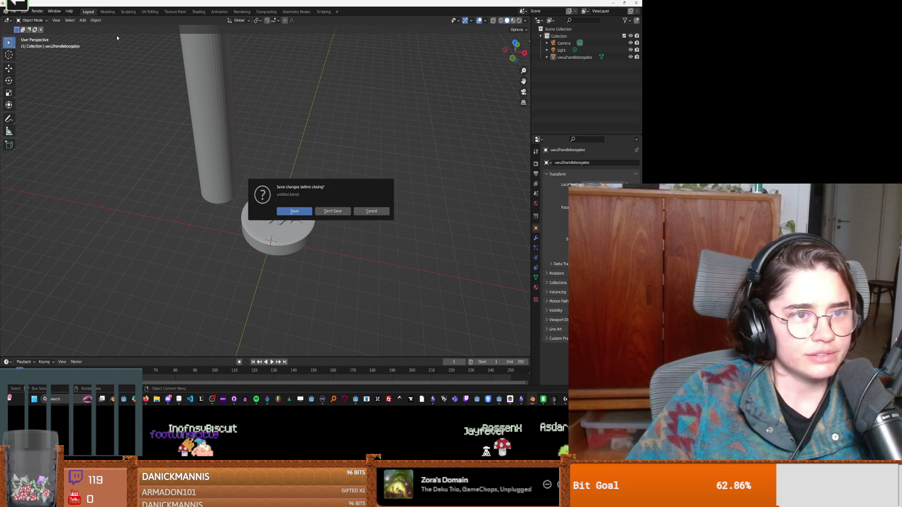
left_click(333, 211)
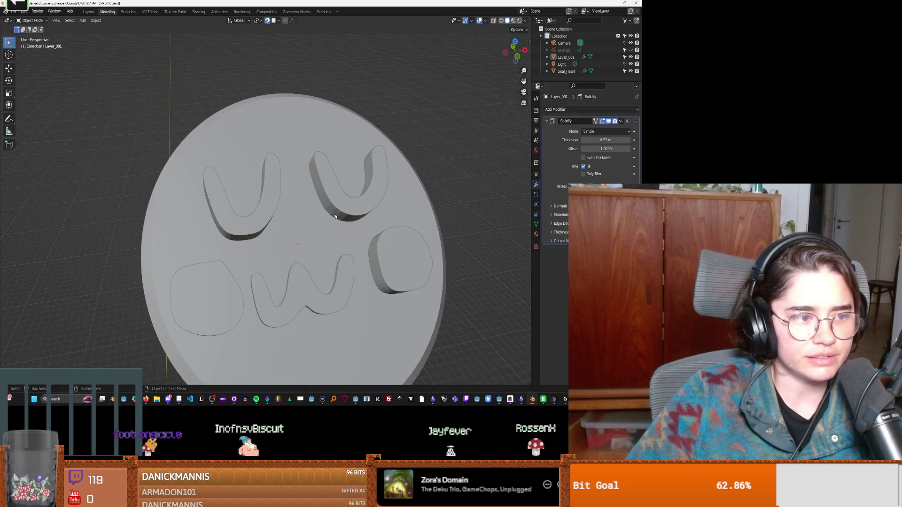
Hide the Layer_001 lettering and remove the Boolean modifier from Seal_Heart.
mouse_move(316, 222)
middle_mouse_down()
mouse_move(282, 212)
mouse_move(443, 154)
middle_mouse_up()
left_click(282, 212)
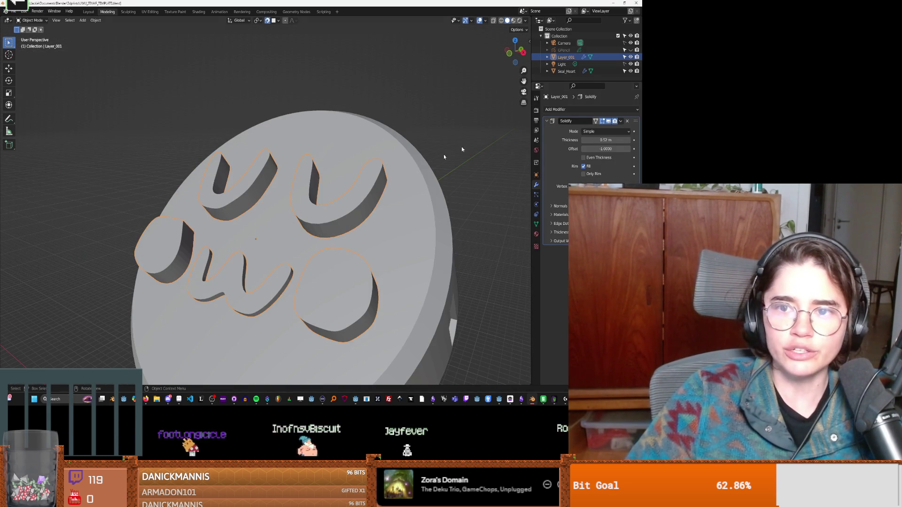
left_click(631, 56)
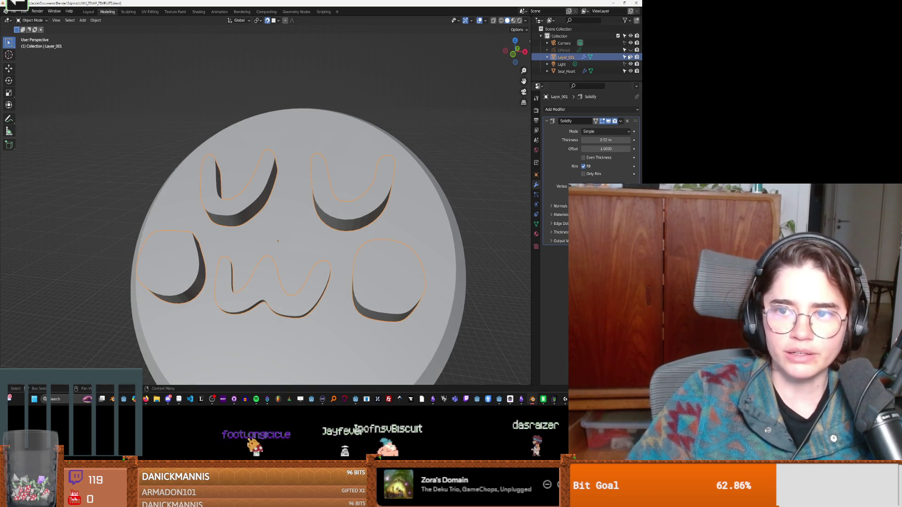
mouse_move(357, 198)
middle_mouse_down()
mouse_move(385, 185)
mouse_move(366, 226)
mouse_move(357, 206)
middle_mouse_up()
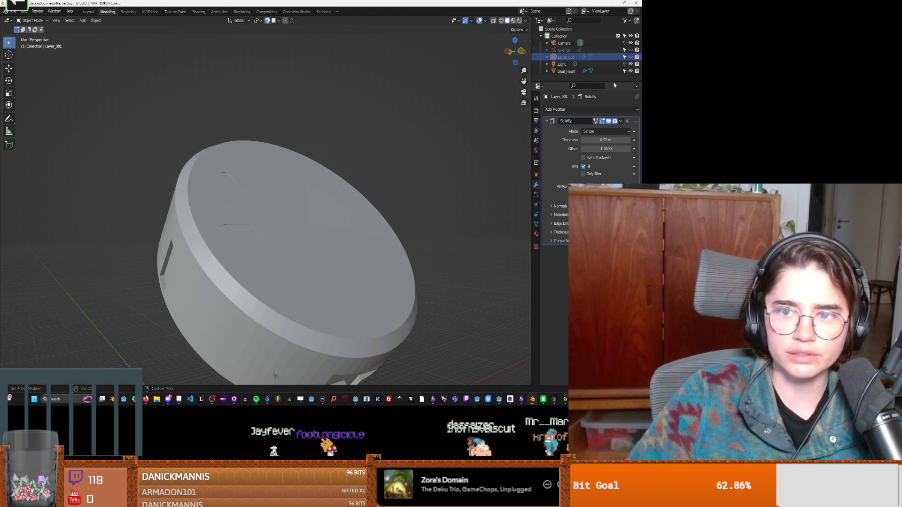
left_click(604, 71)
left_click(628, 121)
mouse_move(491, 153)
middle_mouse_down()
mouse_move(357, 202)
mouse_move(320, 199)
middle_mouse_up()
scroll(320, 200, "up", 2)
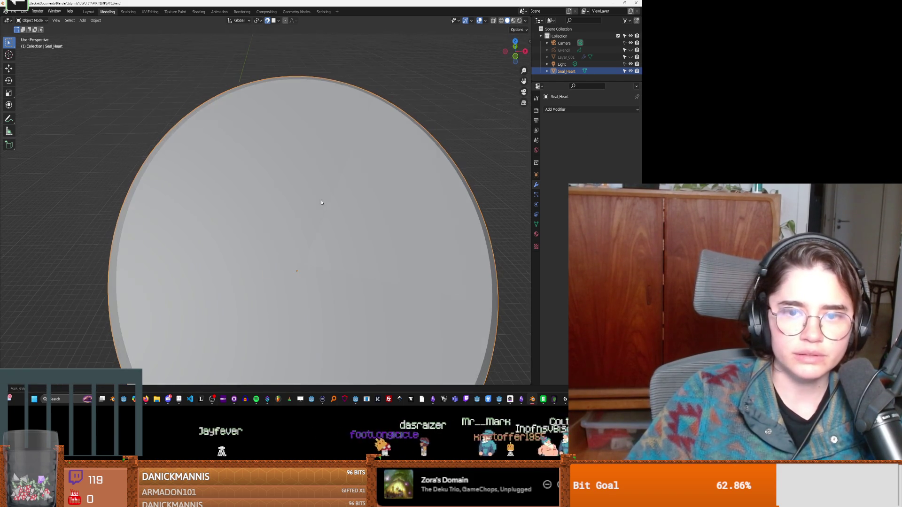
Unhide Layer_001, delete its Solidify modifier, and view the Seal_Heart disc face-on.
left_click(630, 57)
left_click(566, 58)
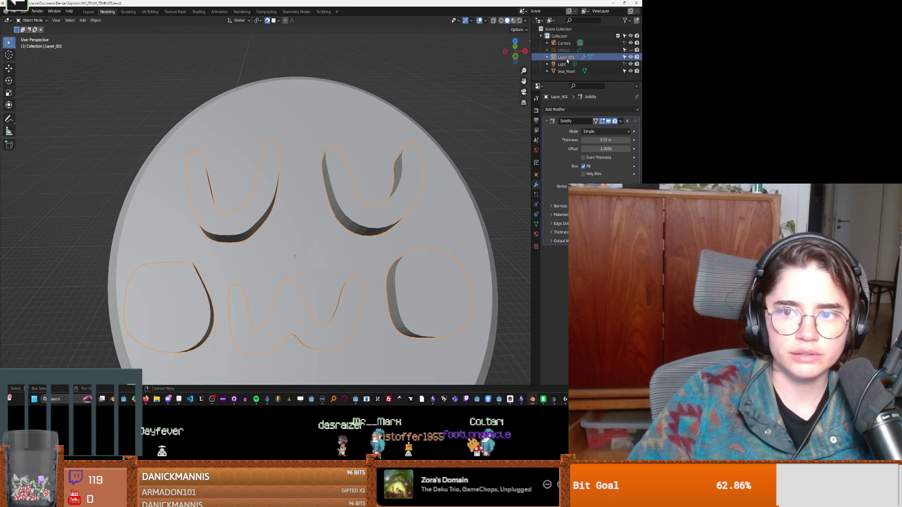
left_click(629, 121)
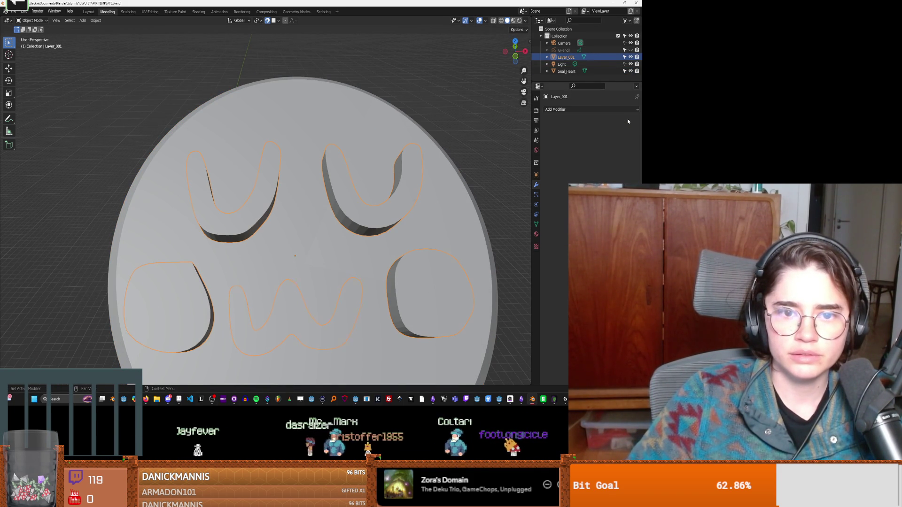
middle_click_drag(338, 220, 412, 226)
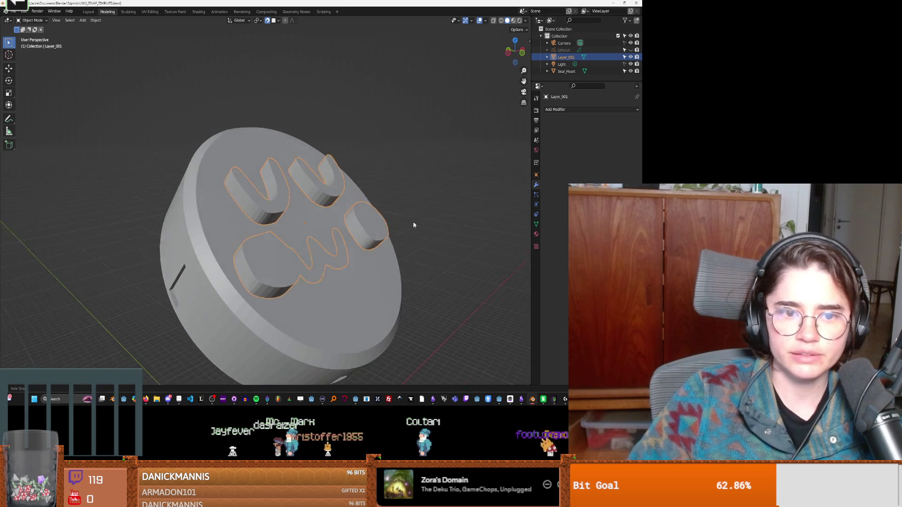
left_click(327, 228)
middle_click_drag(327, 228, 327, 228)
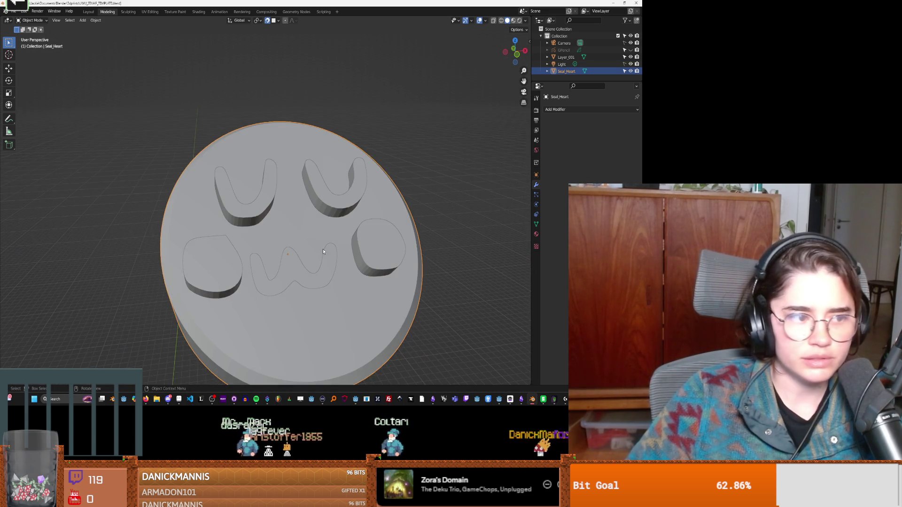
scroll(324, 253, "up", 2)
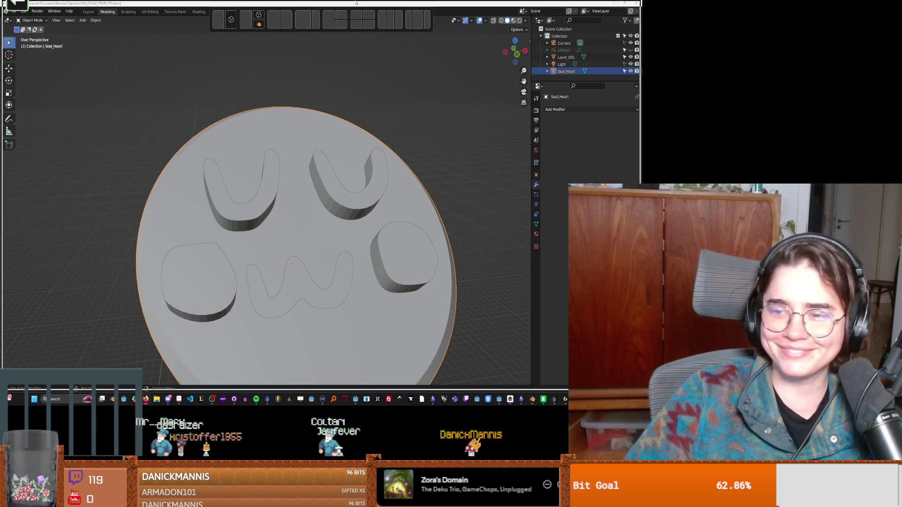
key("alt+Tab")
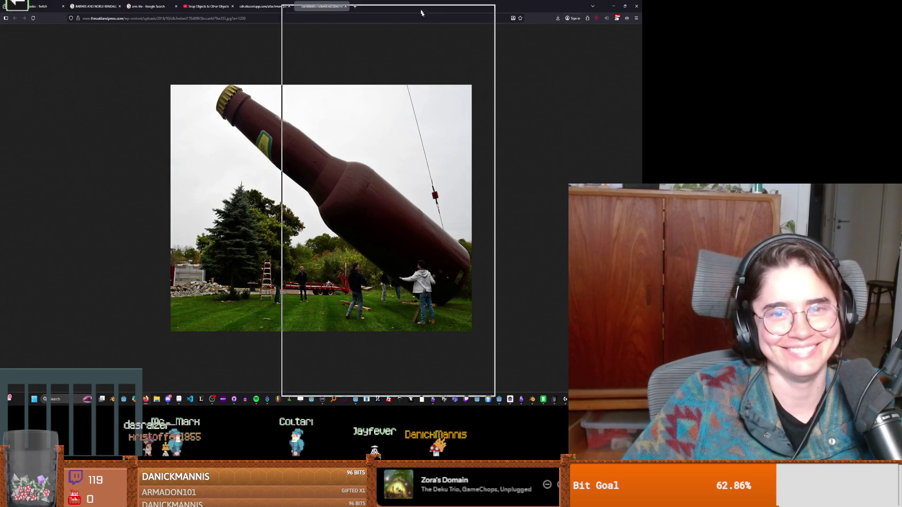
key("alt+Tab")
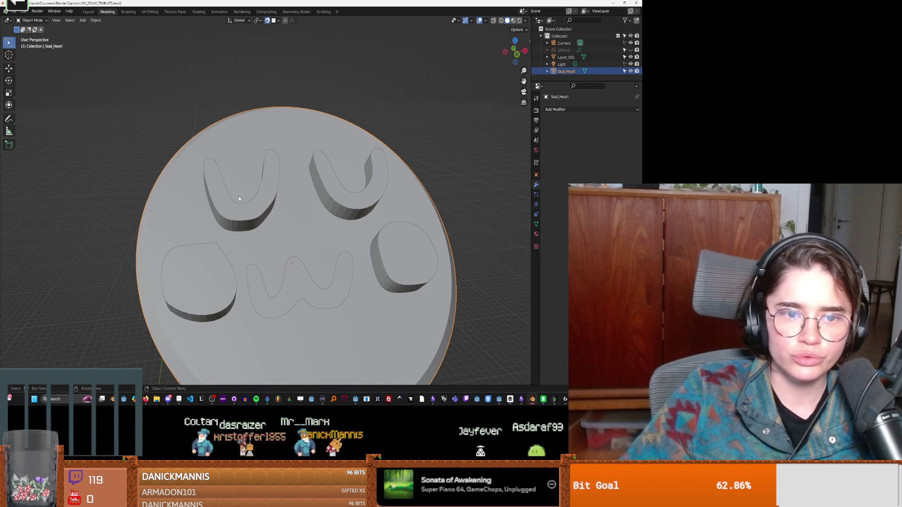
Select the Layer_001 letters and show their Texture properties.
scroll(312, 182, "up", 1)
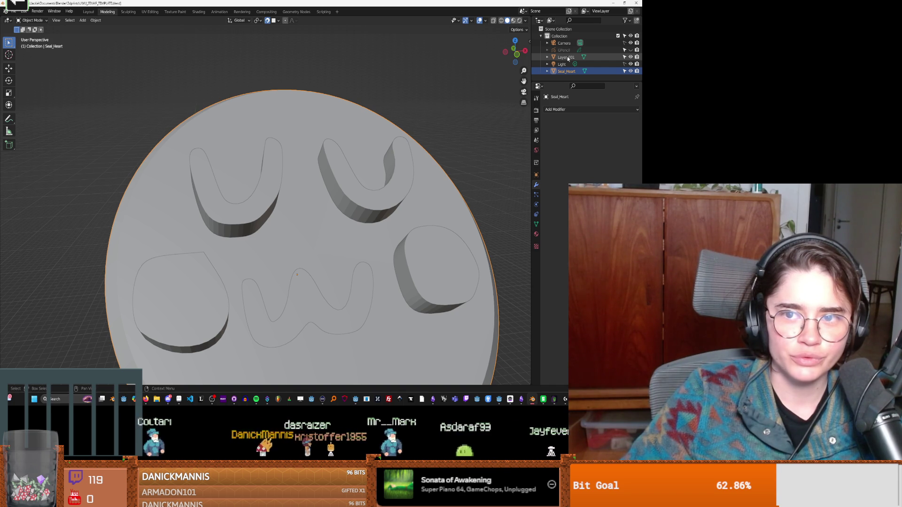
left_click(599, 56)
left_click(536, 246)
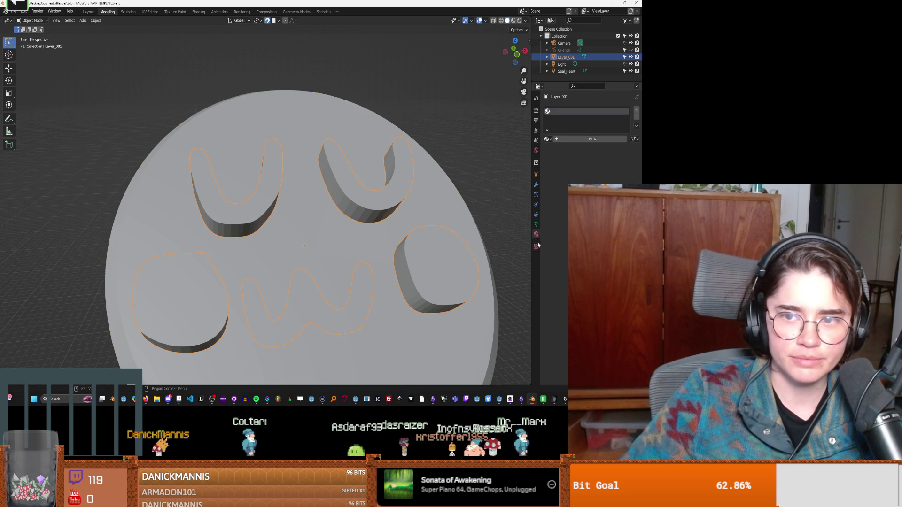
scroll(261, 230, "up", 5)
scroll(261, 233, "down", 4)
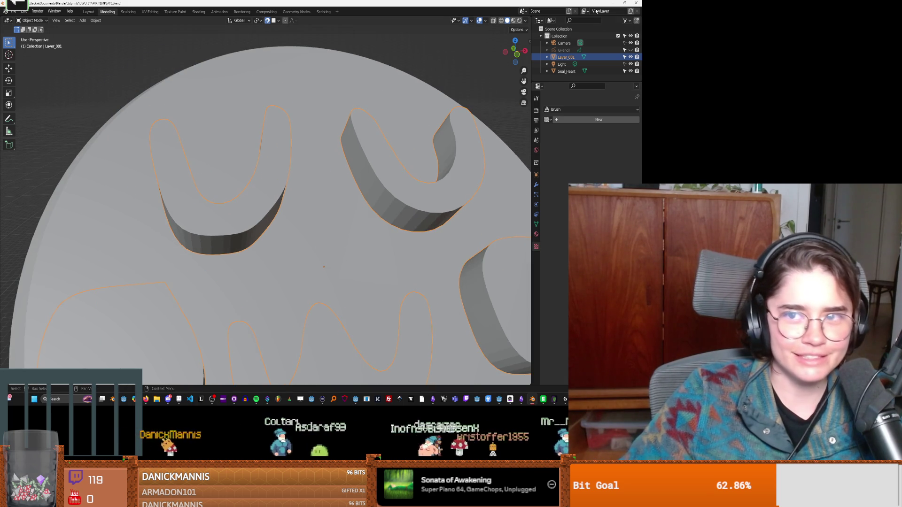
Hide the Layer_001 letters with H, bring them back with Alt+H, and adjust the view.
key("h")
scroll(190, 212, "down", 1)
scroll(190, 212, "down", 2)
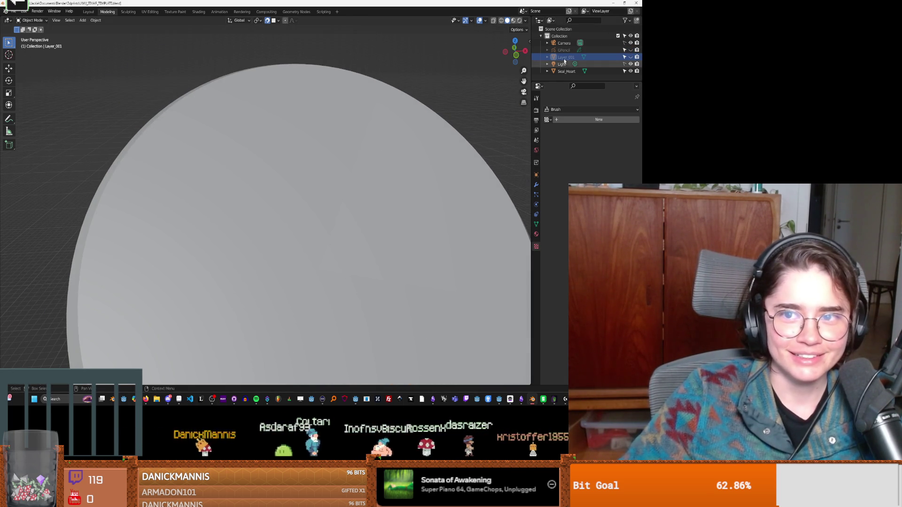
key("alt+h")
middle_click_drag(406, 211, 402, 214)
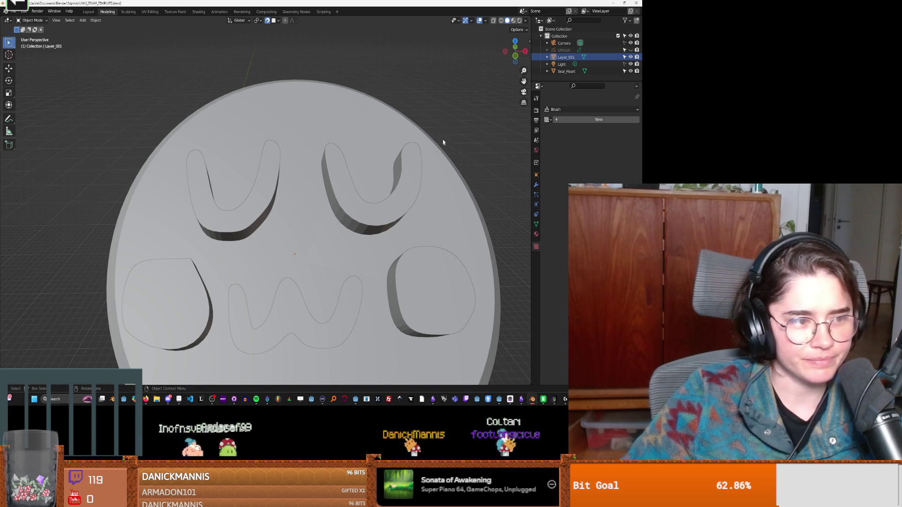
scroll(226, 205, "up", 3)
scroll(213, 205, "down", 3)
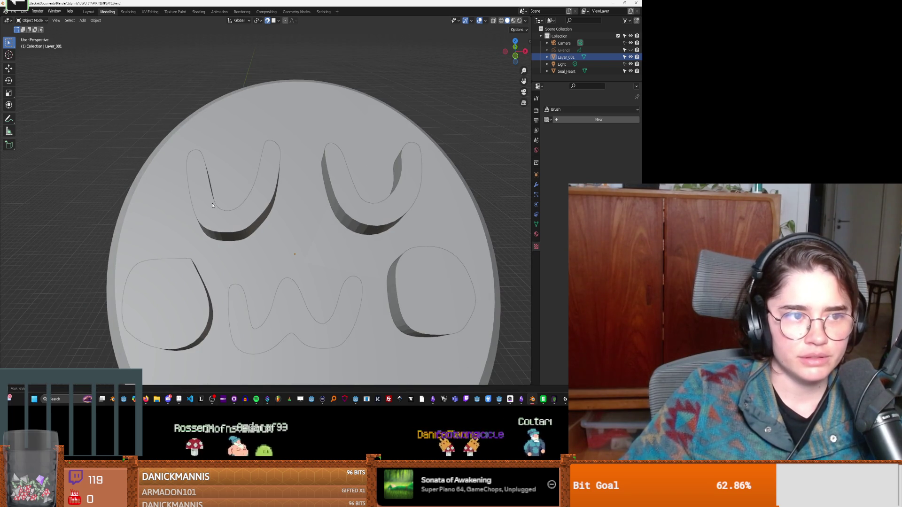
middle_click_drag(212, 205, 229, 200, "shift")
left_click(558, 146)
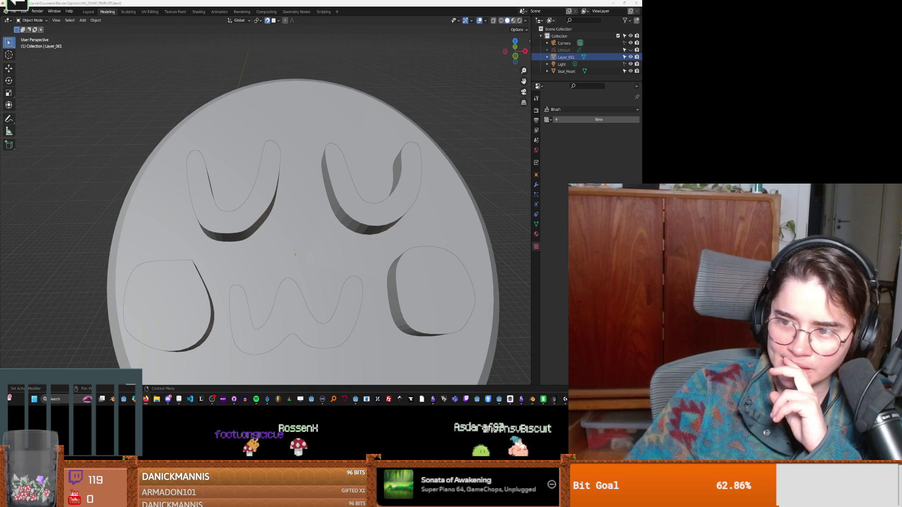
Watch a viewport-transparency tutorial, pause it, and return to Blender.
key("alt+Tab")
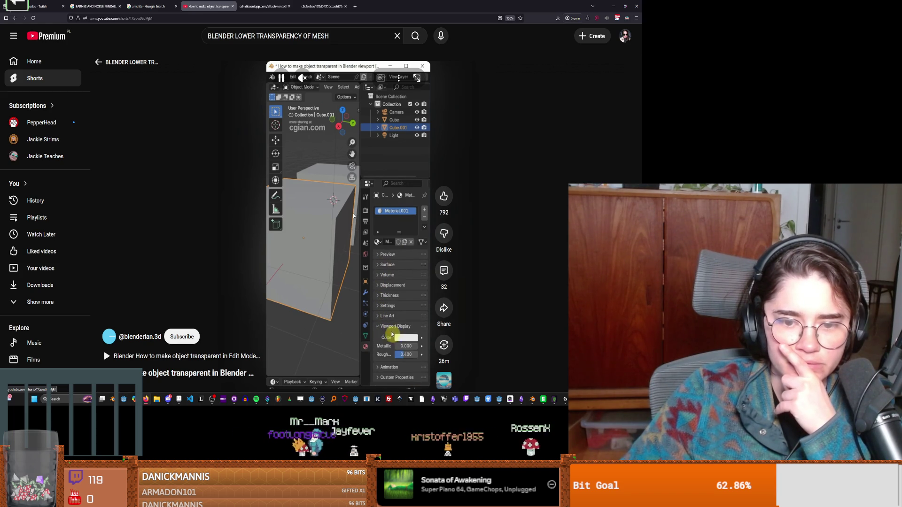
left_click(354, 216)
key("alt+Tab")
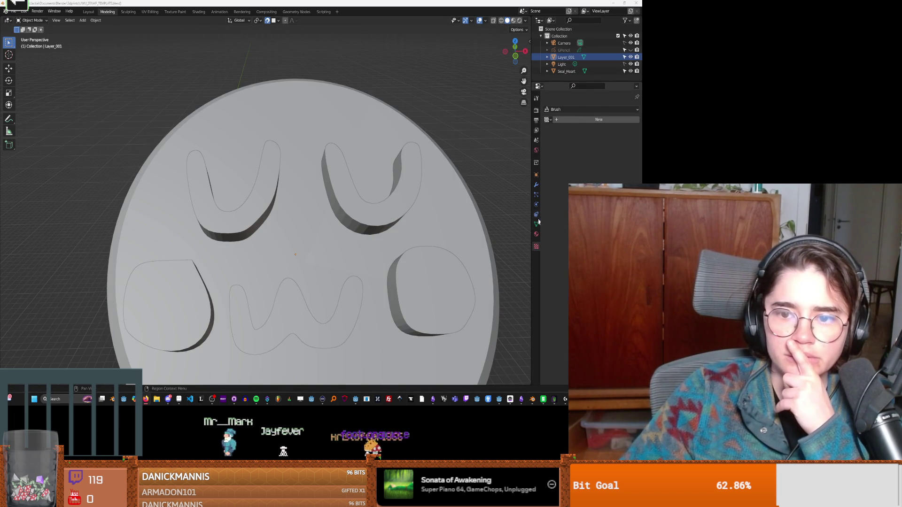
Review the letters' Material.001 down to Viewport Display, then check Seal_Heart's empty material list.
left_click(537, 234)
scroll(563, 257, "down", 6)
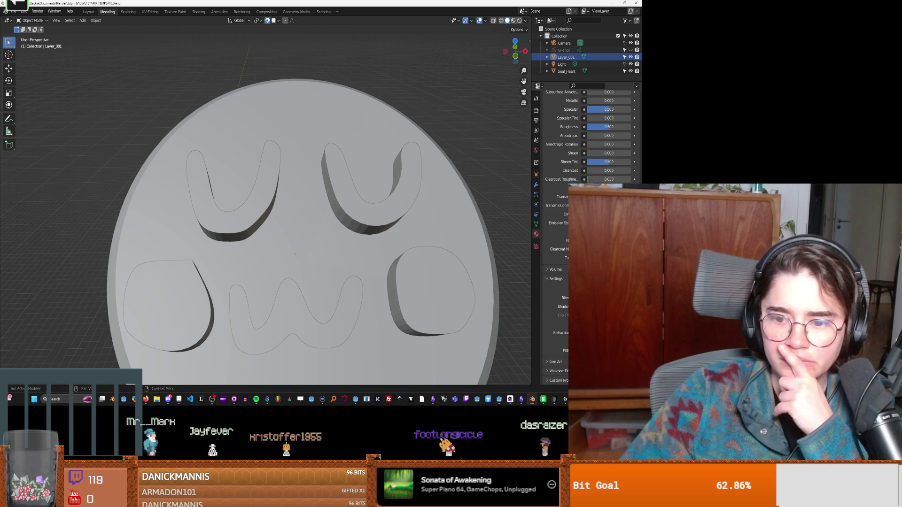
scroll(564, 257, "down", 2)
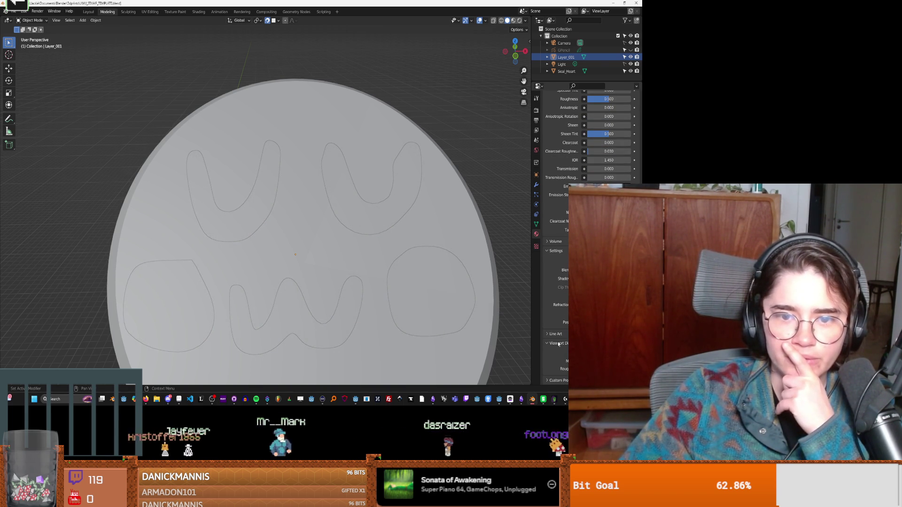
scroll(351, 255, "down", 3)
scroll(351, 255, "up", 2)
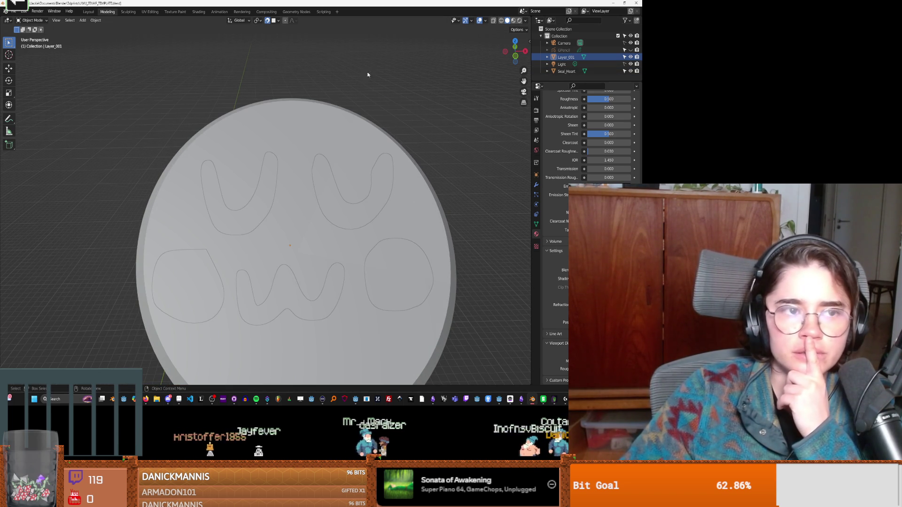
right_click(549, 72)
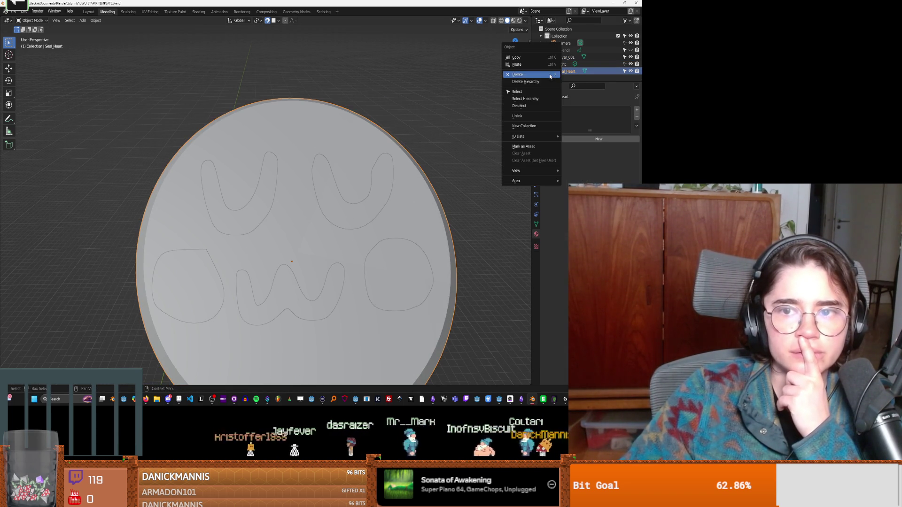
key("Escape")
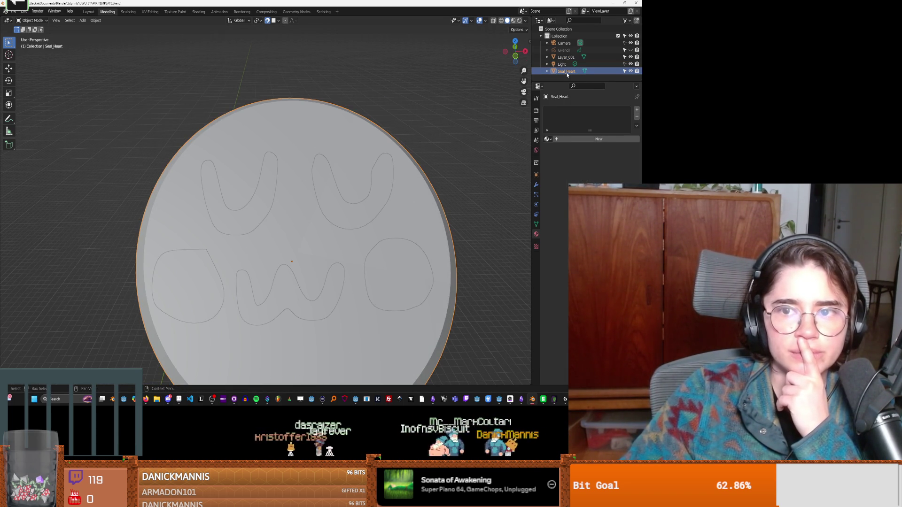